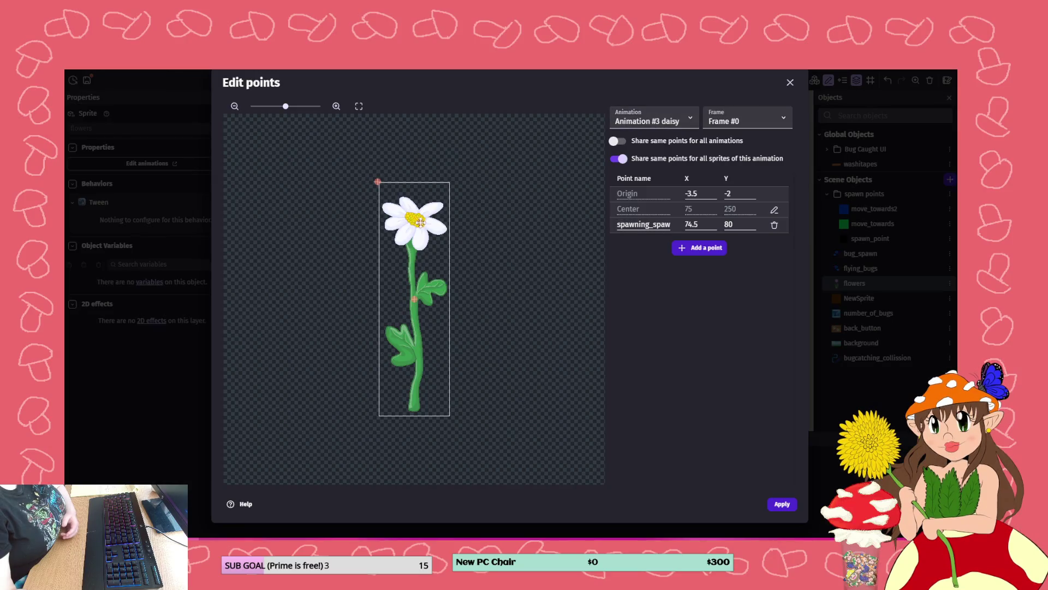
- Place the daisy's spawning point at (79, 118), apply it, and run a quick preview
click(416, 238)
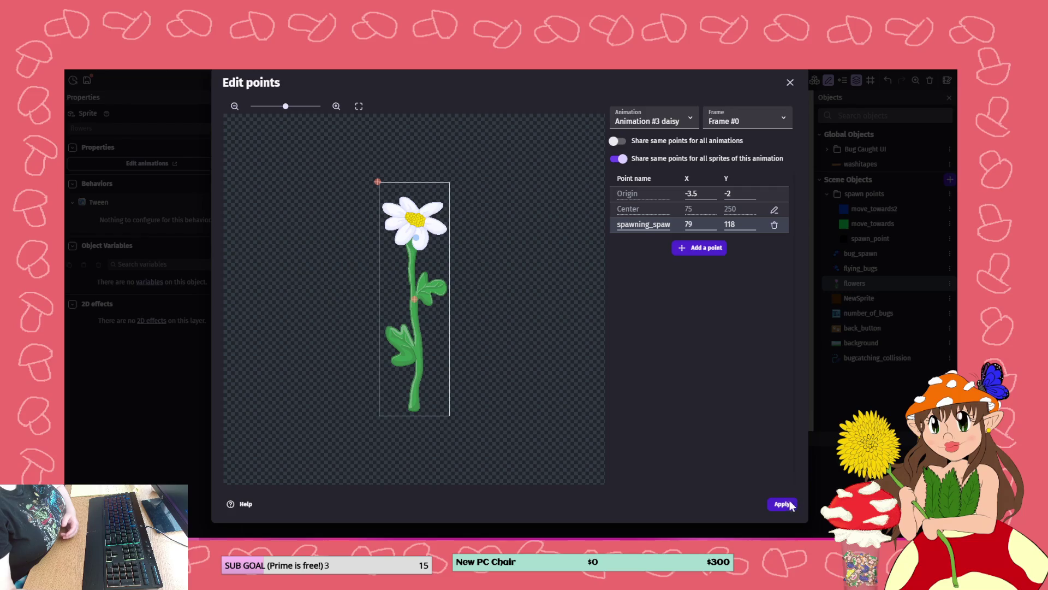
click(792, 505)
click(786, 502)
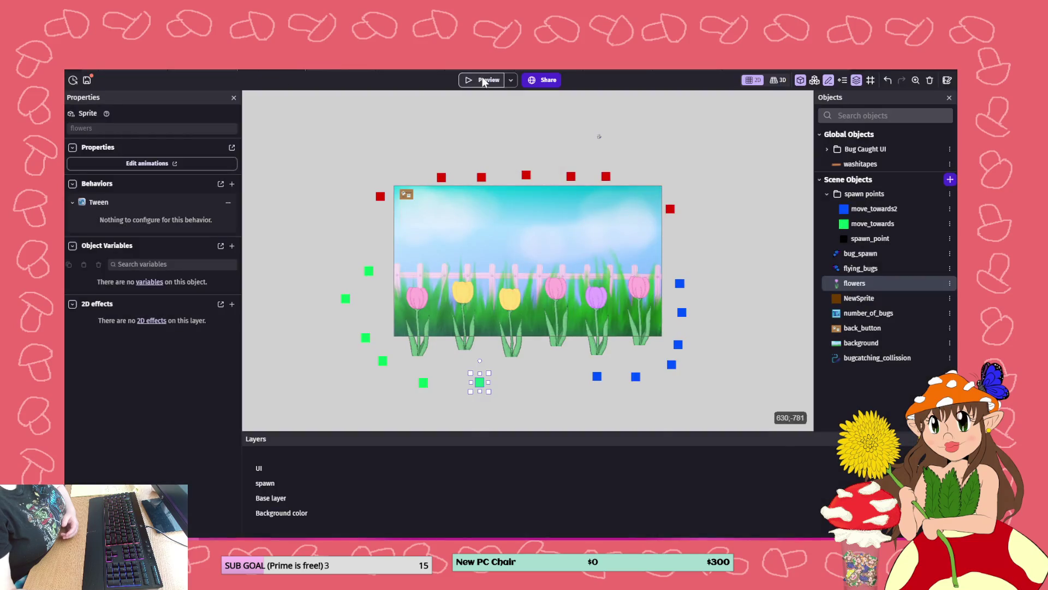
click(483, 80)
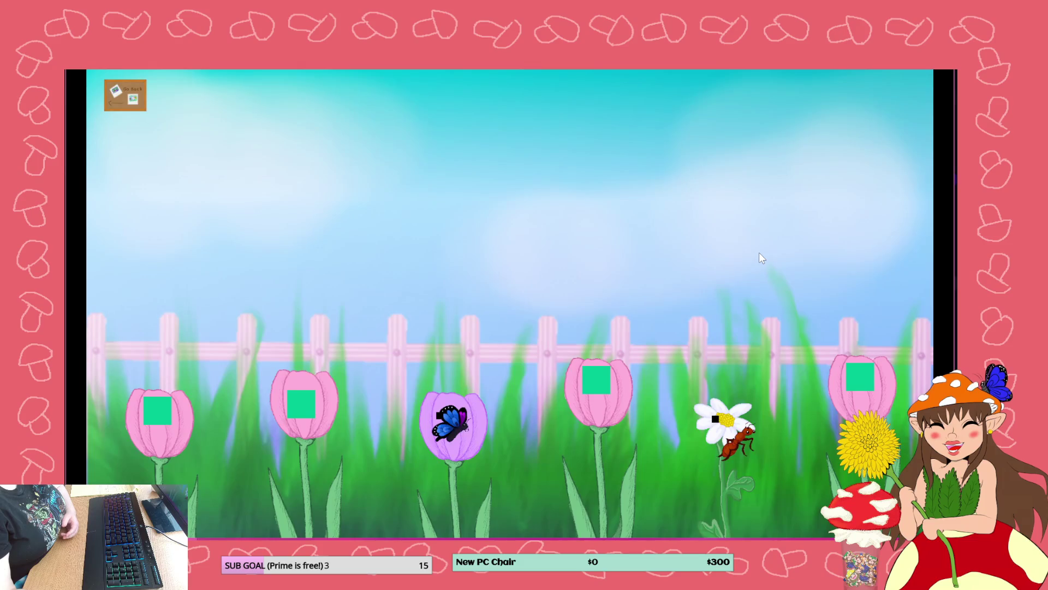
key(alt+Tab)
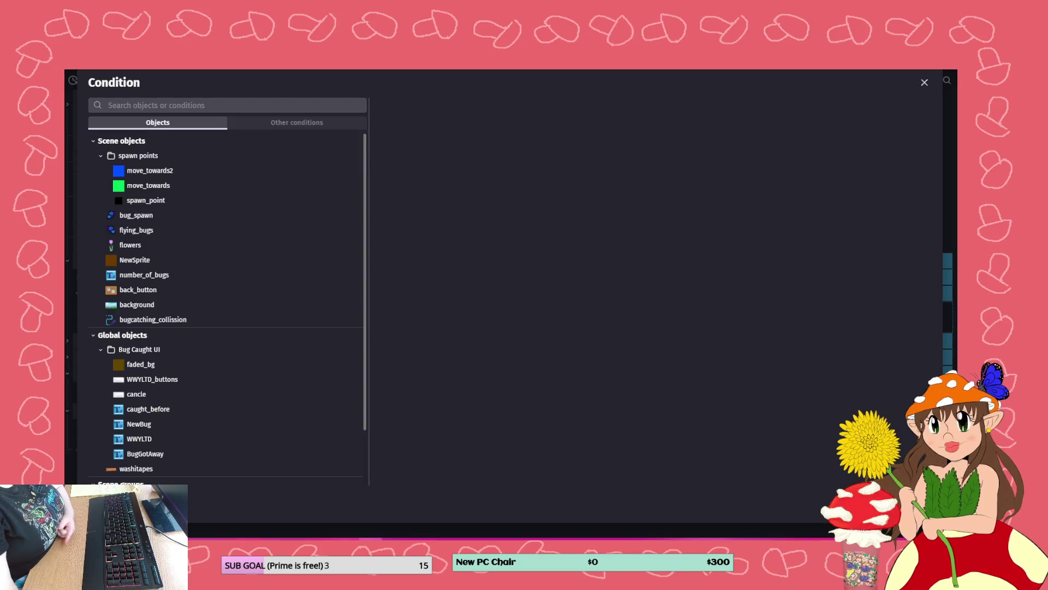
- Save the project and add a new empty event at the end of the sheet
click(164, 105)
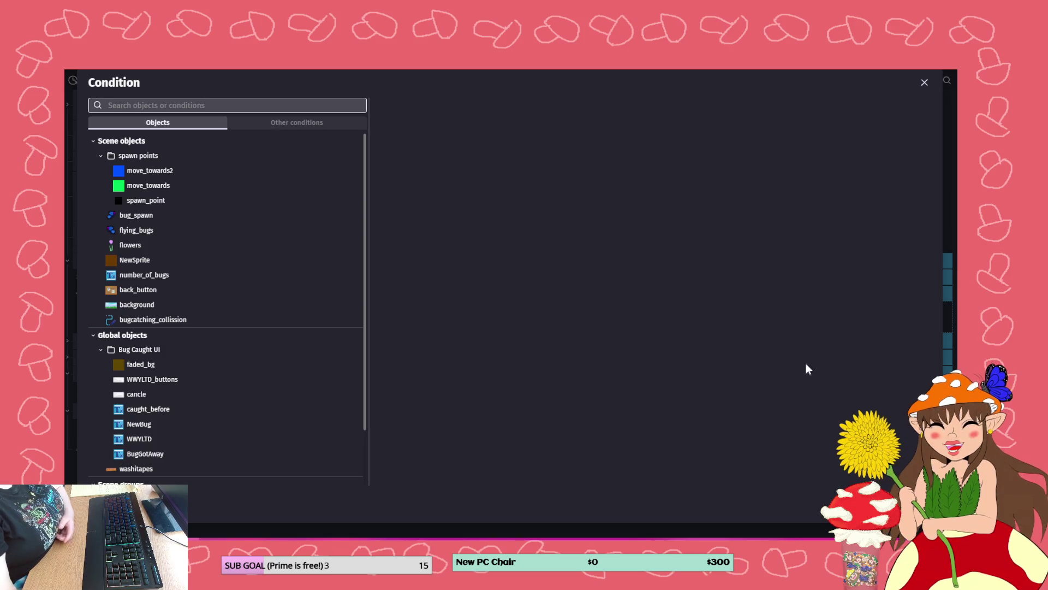
key(Escape)
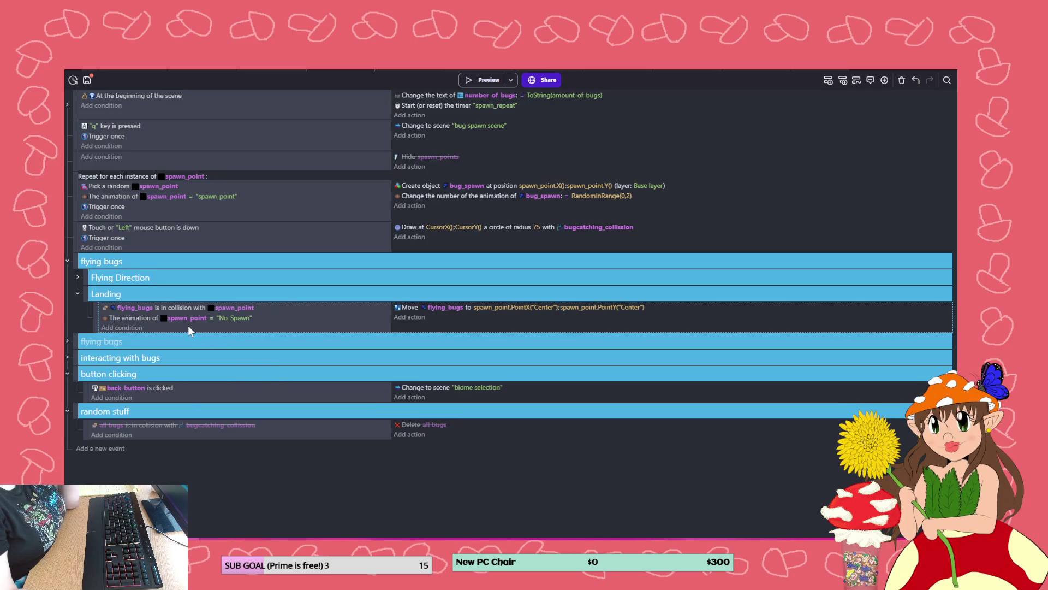
click(87, 81)
click(107, 448)
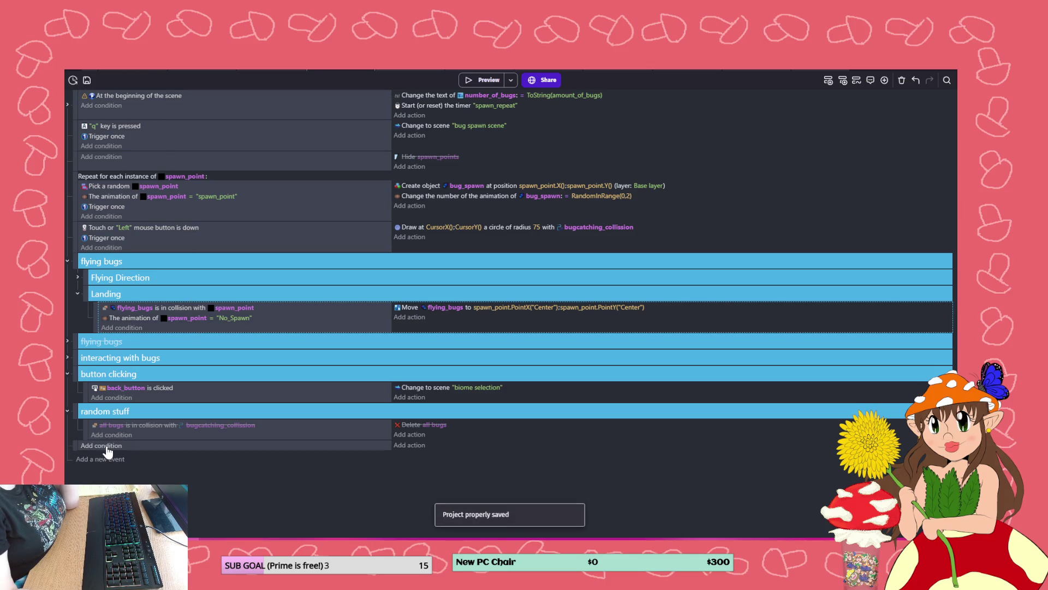
- Turn the empty event into a for-each spawn_point repeat and move it into Landing
right_click(141, 446)
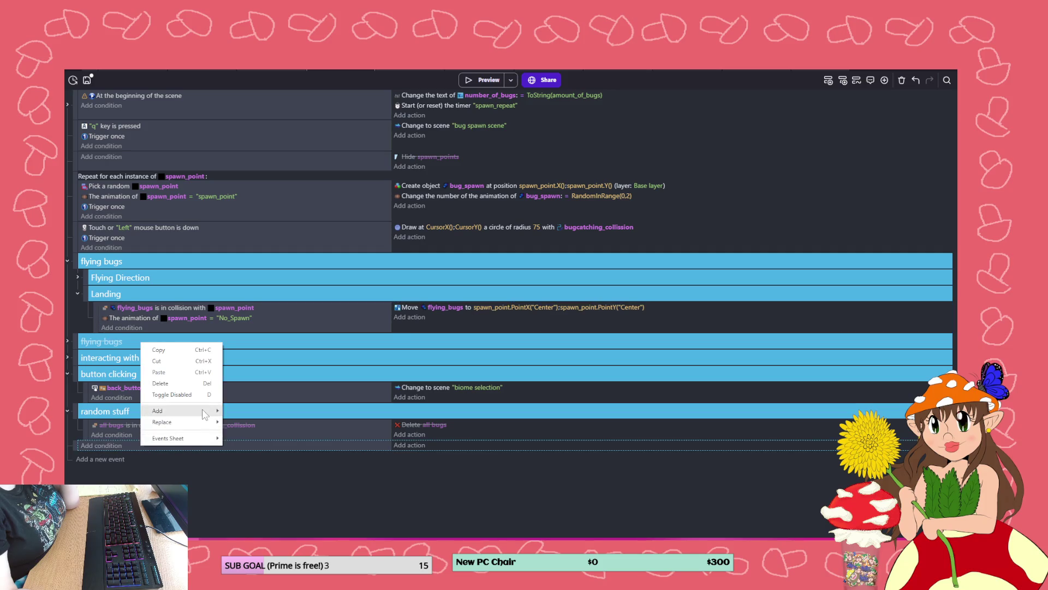
mouse_move(205, 412)
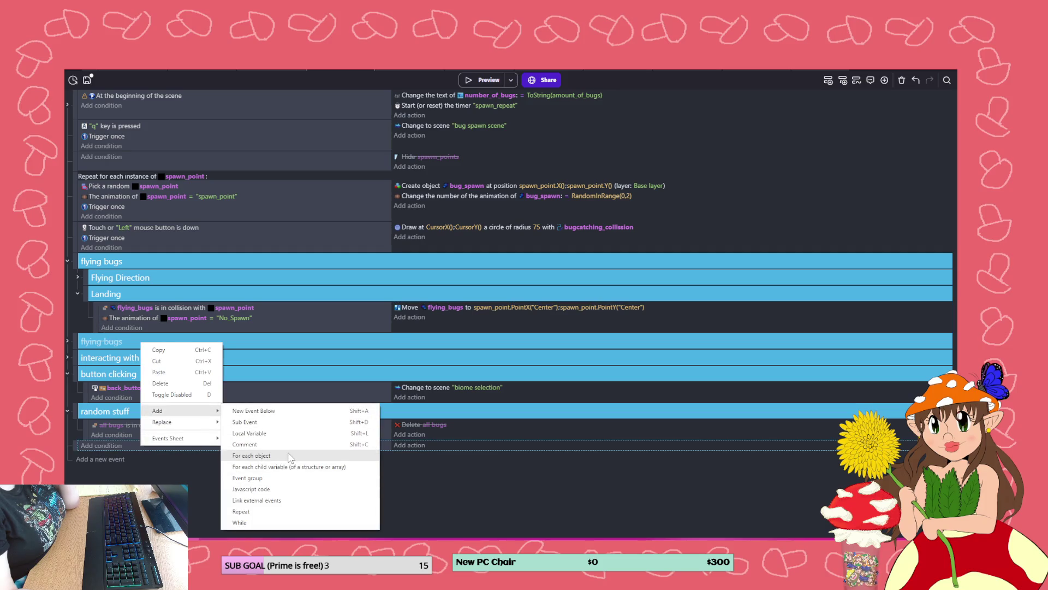
click(251, 456)
click(206, 456)
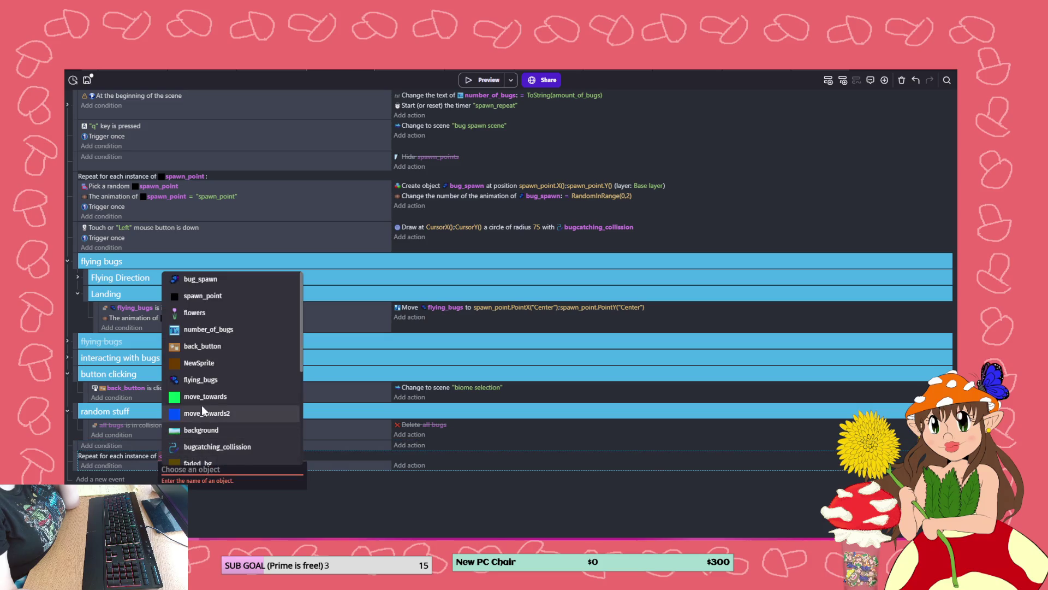
click(202, 296)
drag(73, 461, 103, 301)
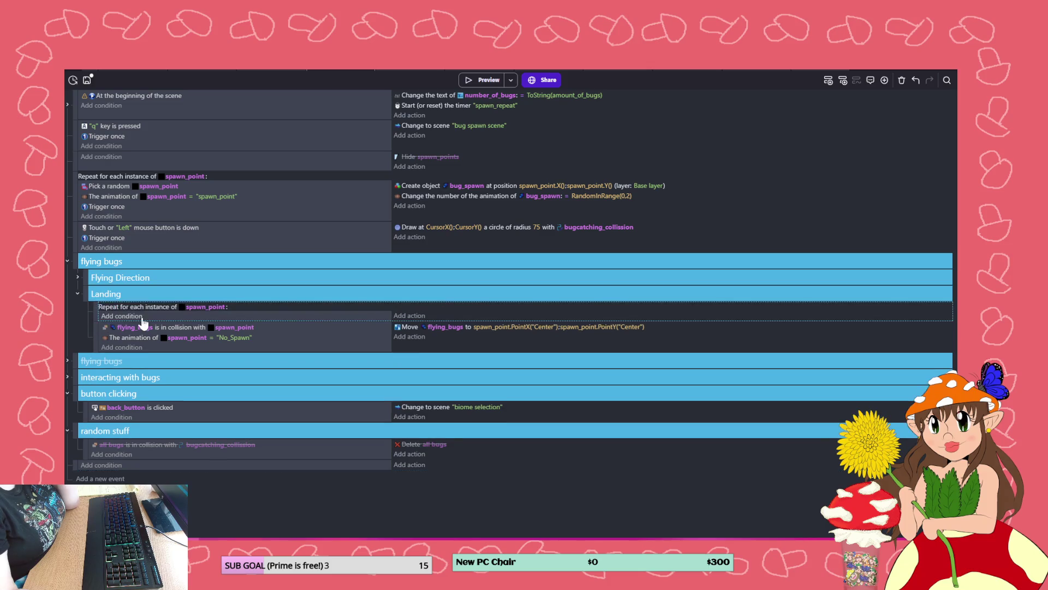
- Give the repeat a 'Pick a random object' spawn_point condition and drag the No_Spawn check in
click(137, 317)
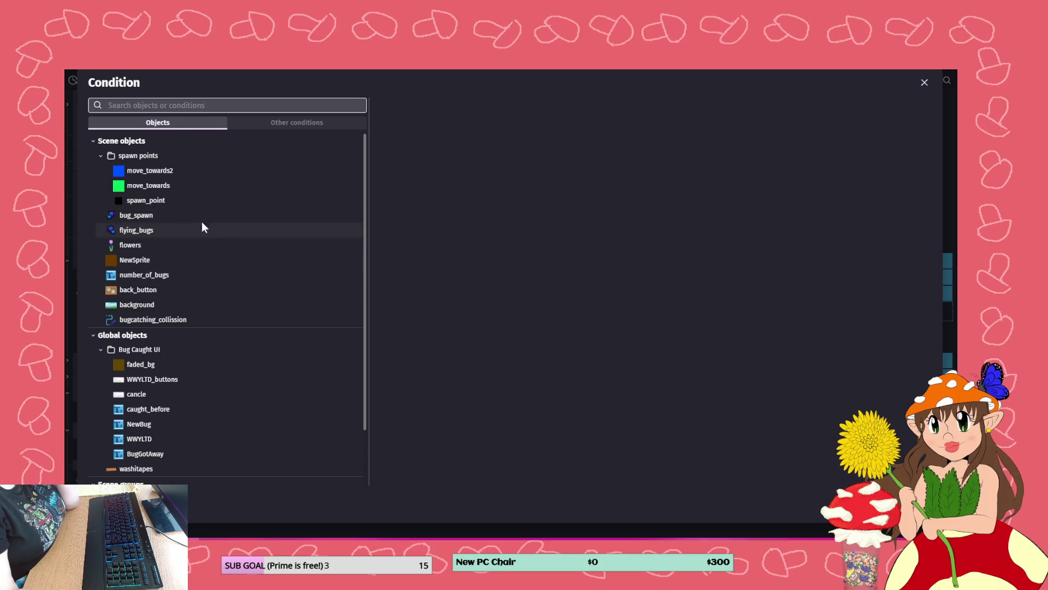
click(148, 201)
click(148, 201)
scroll(448, 328, down, 10)
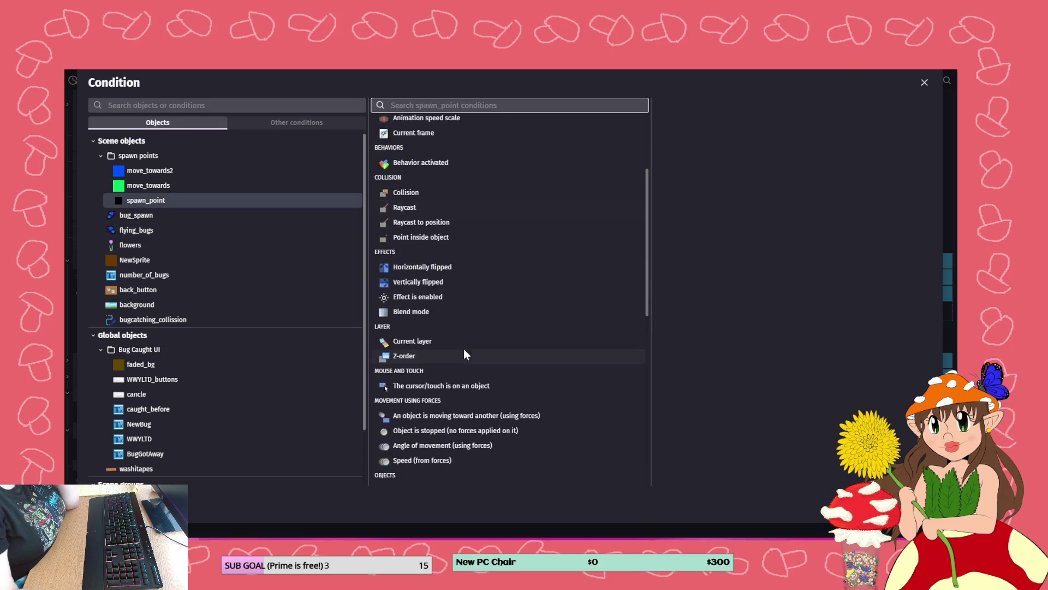
click(431, 332)
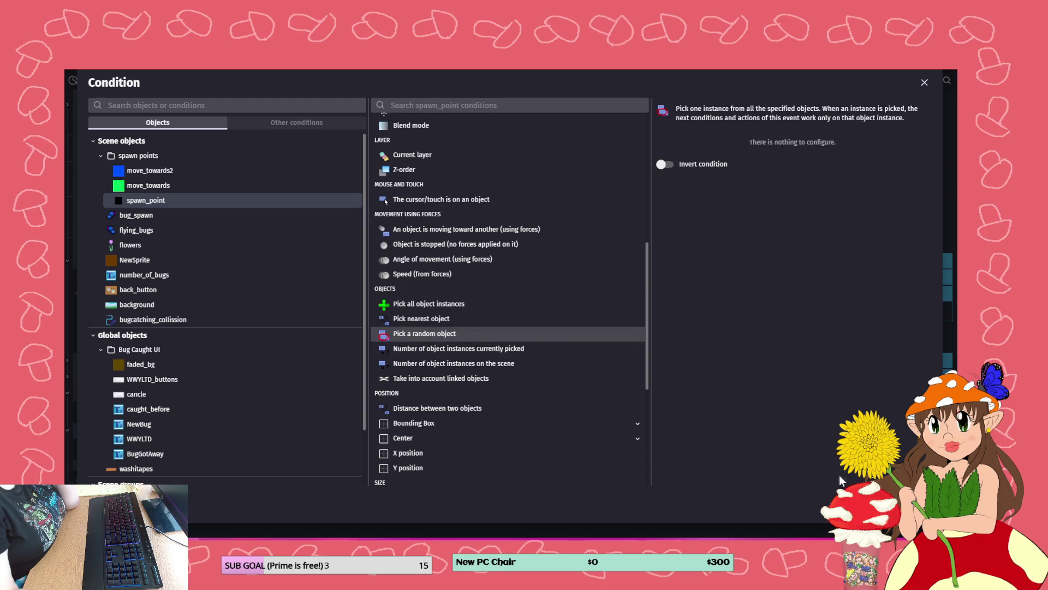
key(Return)
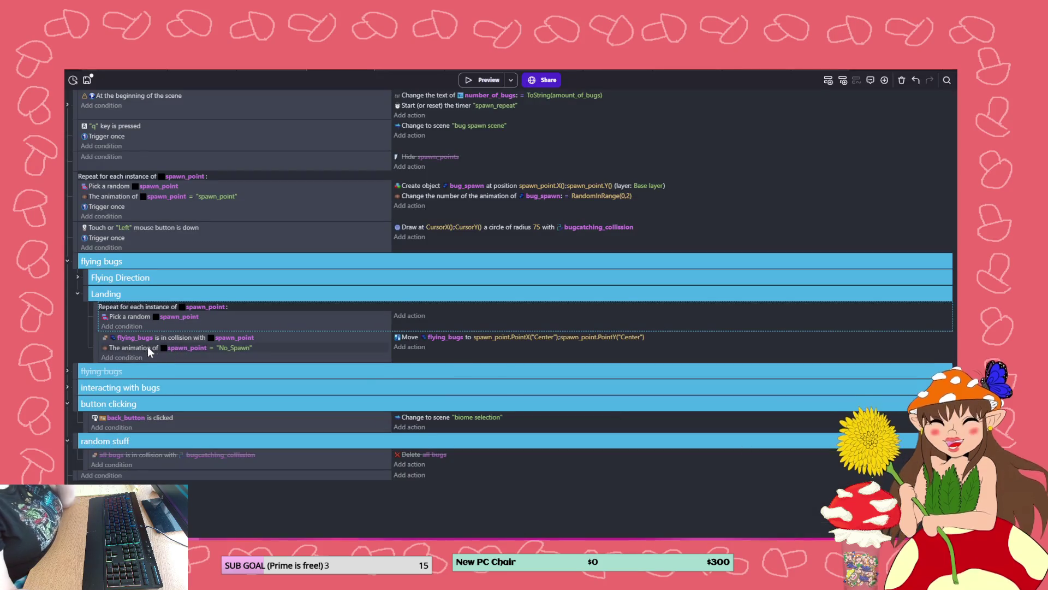
drag(139, 346, 137, 331)
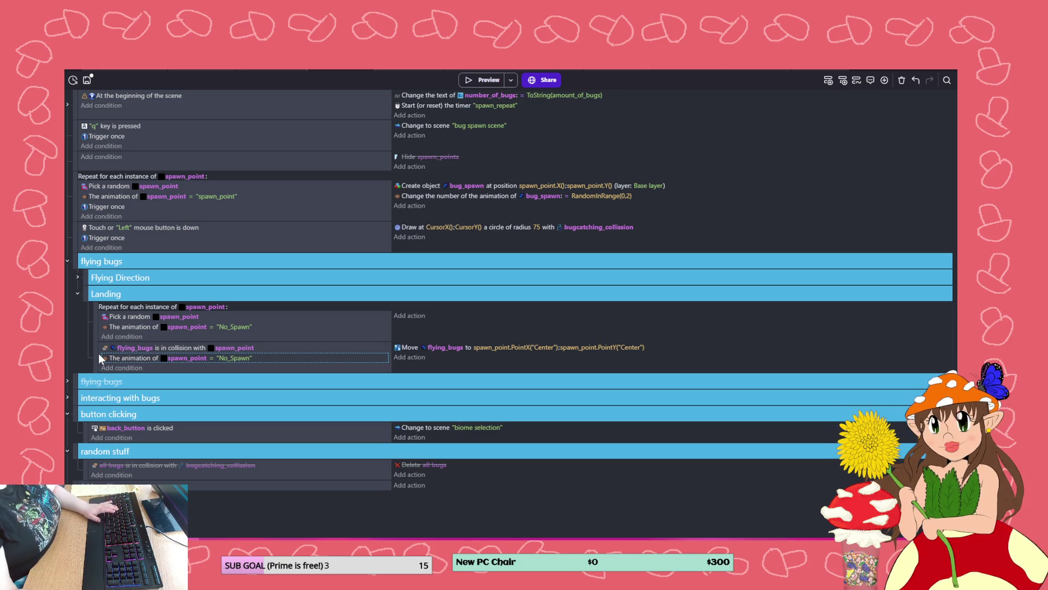
- Nest the flying_bugs collision event under the repeat, add an empty sub-event, save, and preview
drag(98, 353, 143, 355)
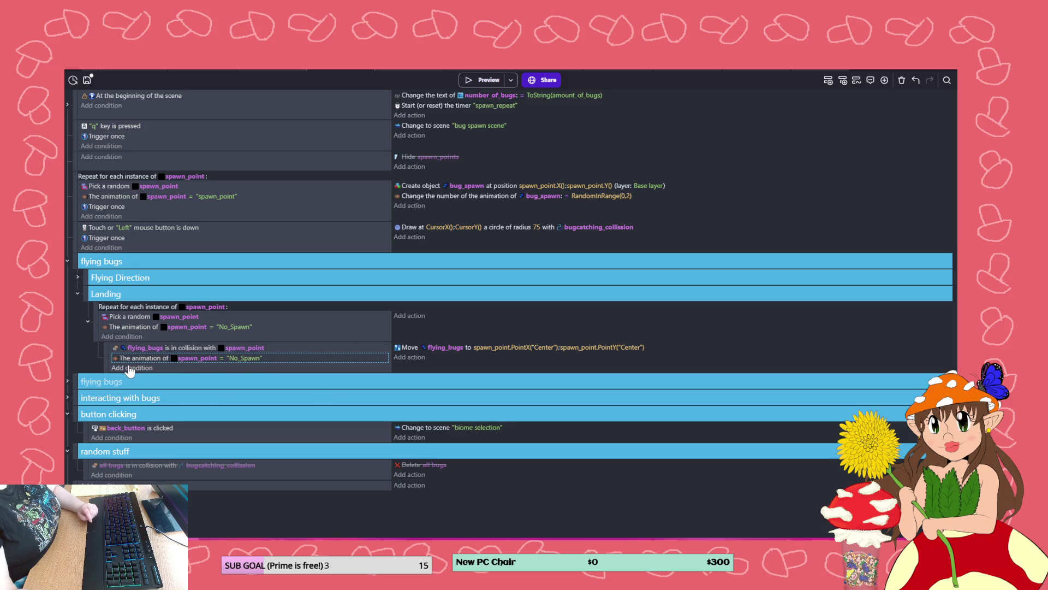
right_click(301, 332)
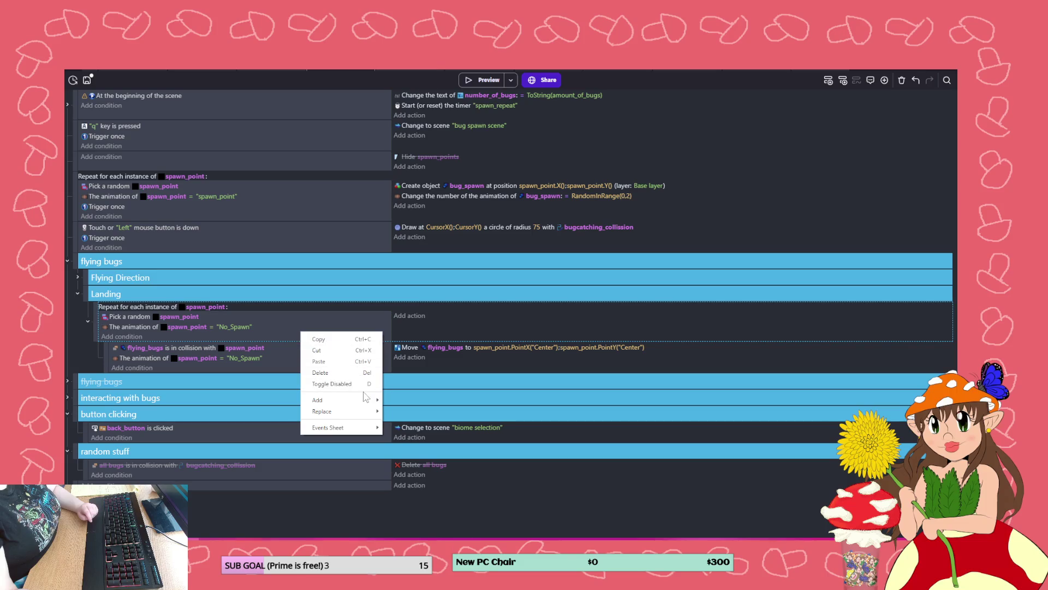
mouse_move(365, 400)
click(409, 416)
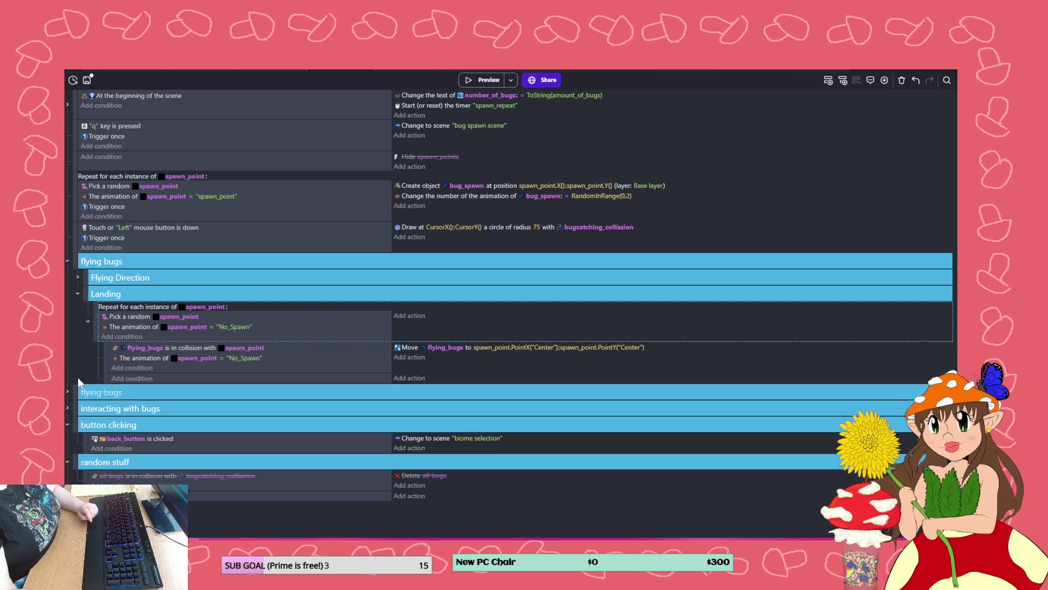
click(130, 379)
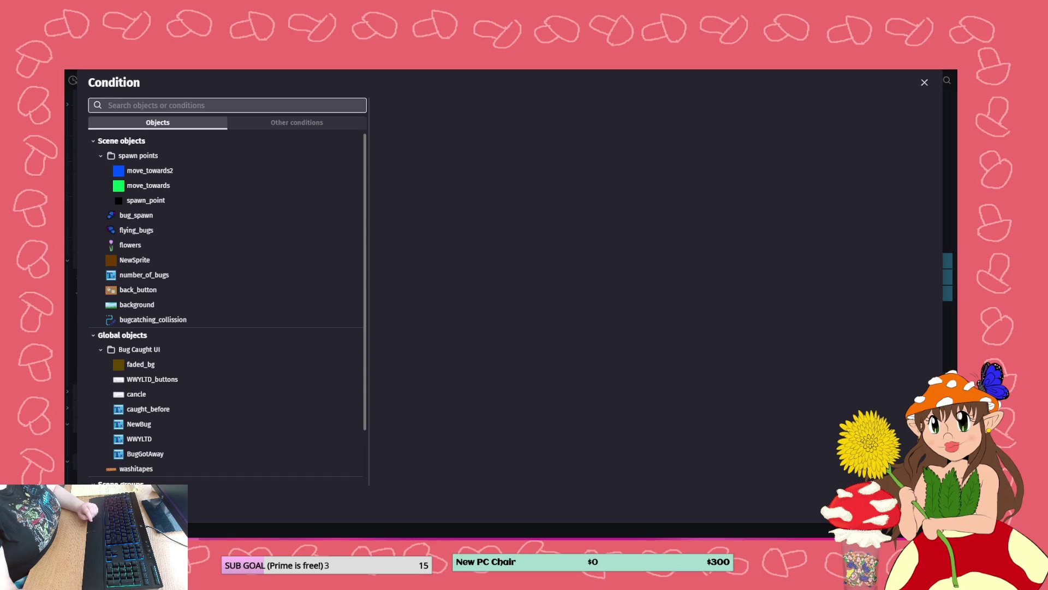
key(Escape)
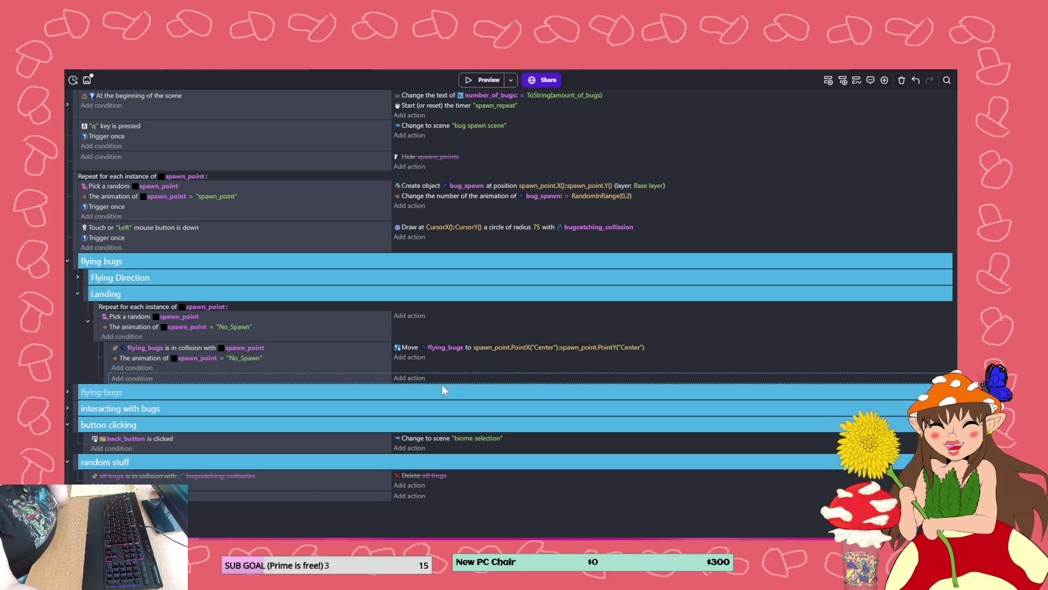
key(ctrl+s)
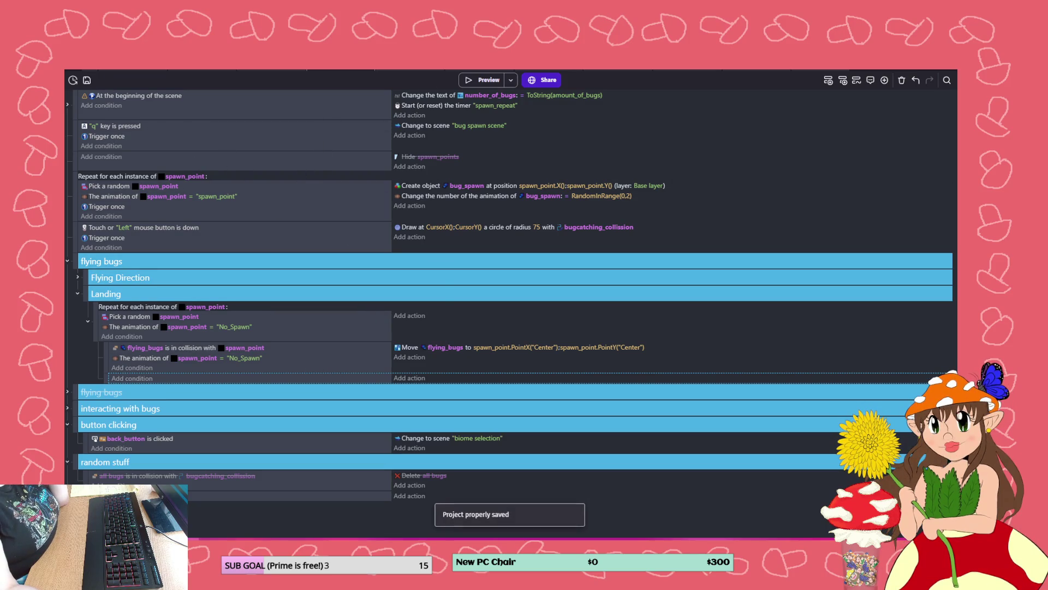
click(480, 83)
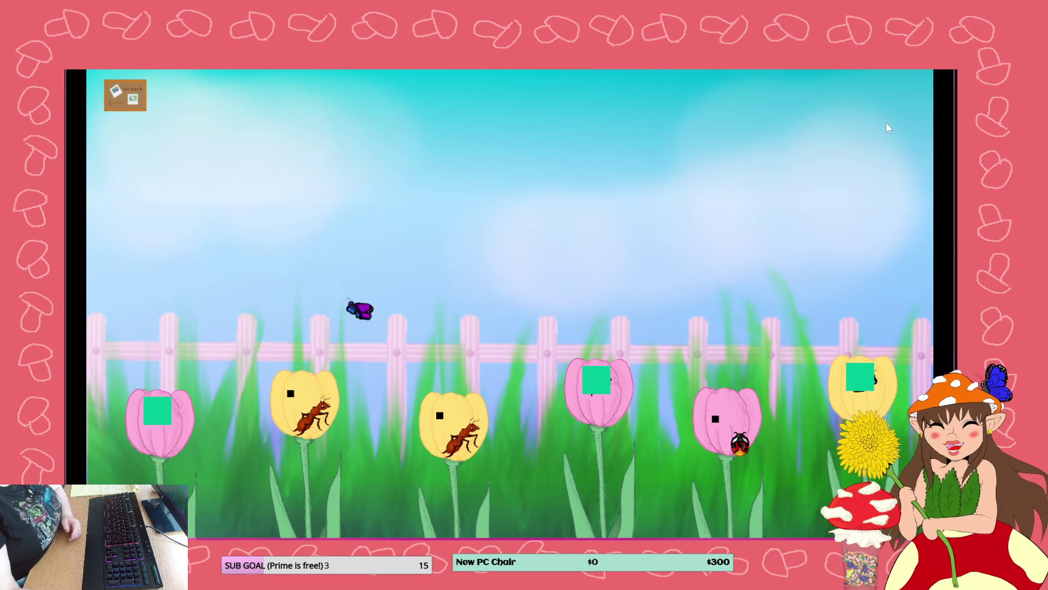
key(alt+F4)
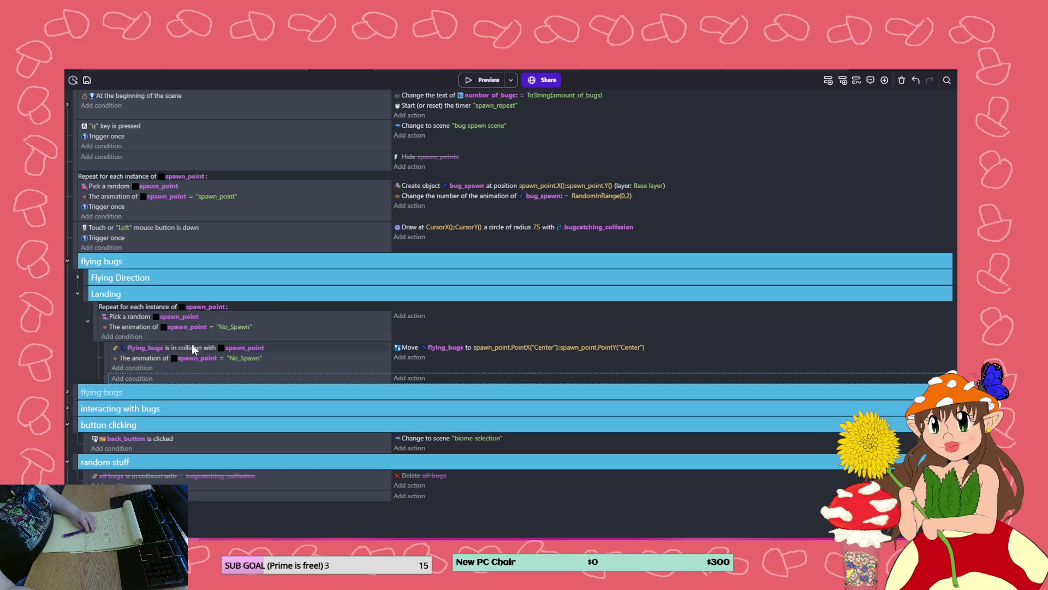
- Open the spawn_point object's variables from the scene layout
click(139, 337)
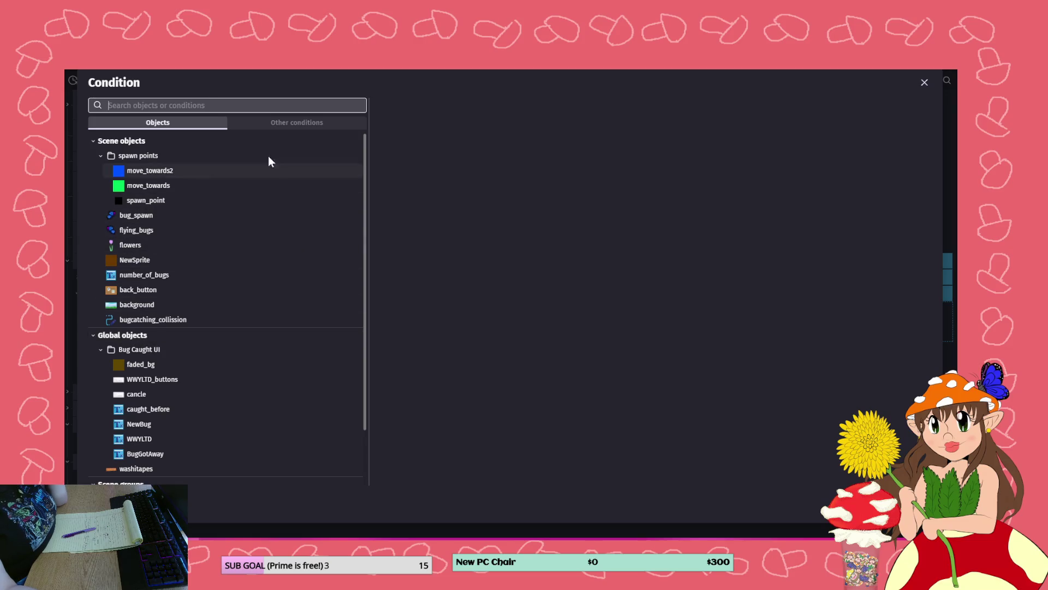
key(Escape)
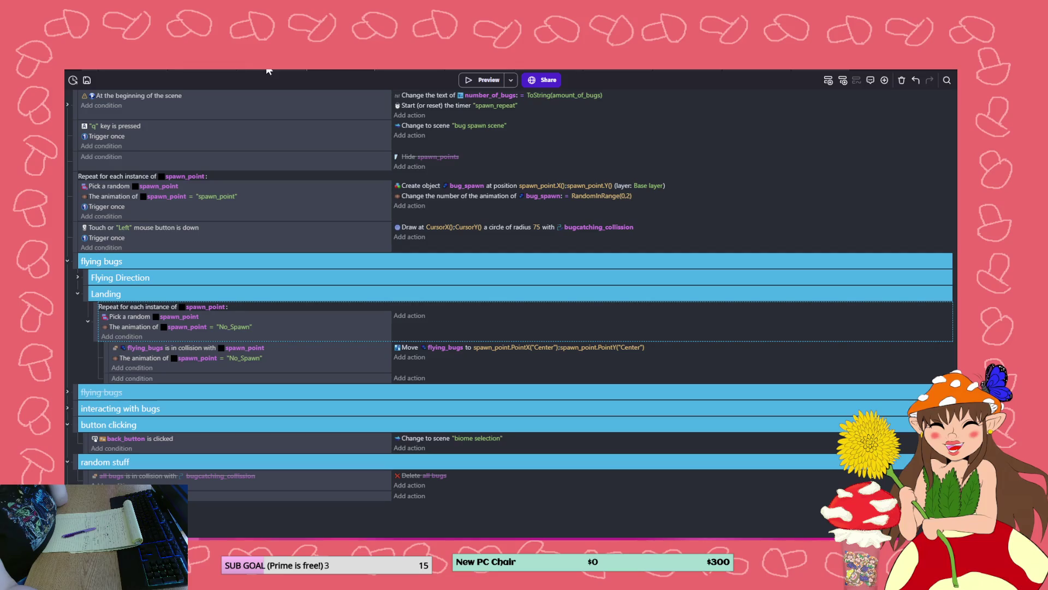
click(316, 83)
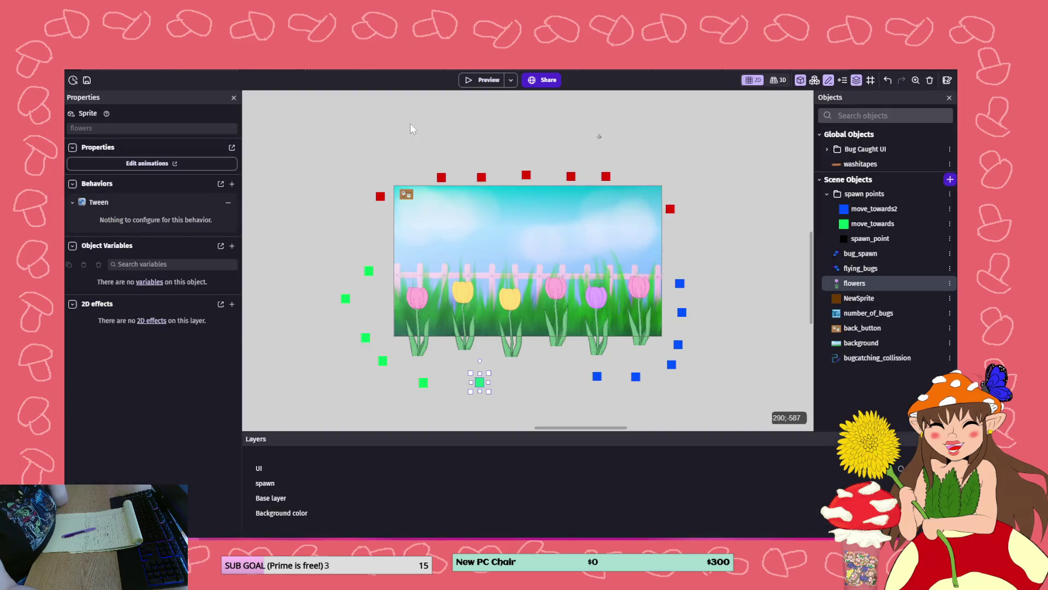
double_click(873, 237)
click(591, 106)
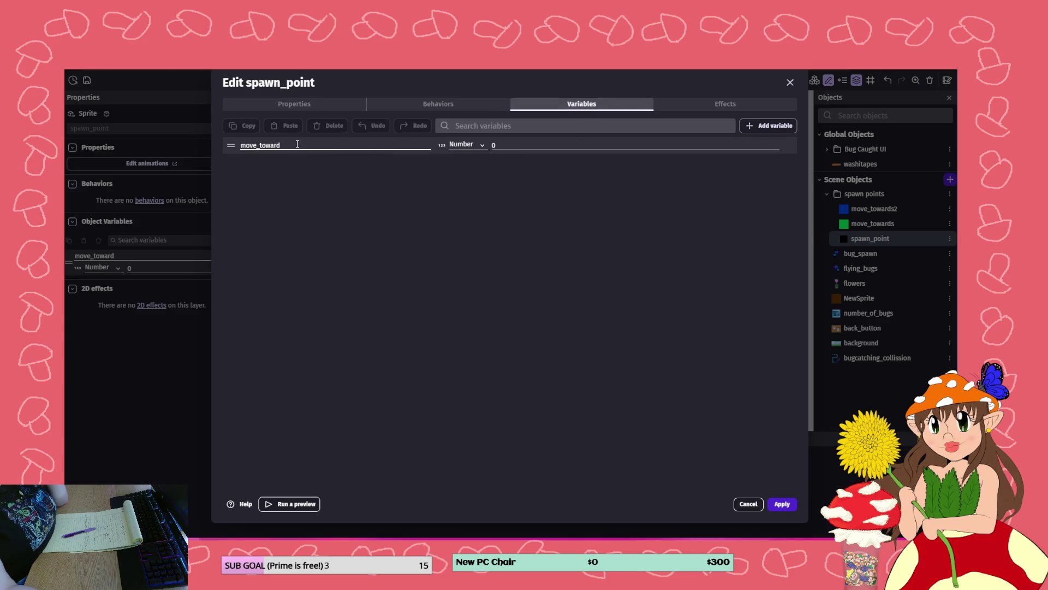
- Add a Landed_status variable to spawn_point, first as a true/false set to False
click(769, 127)
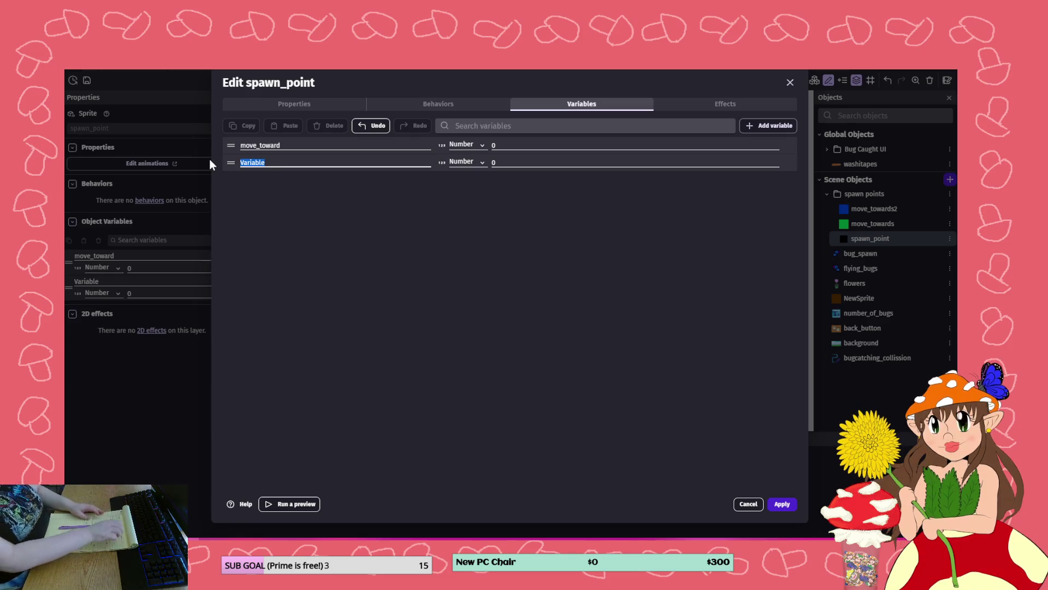
text(Landed_status)
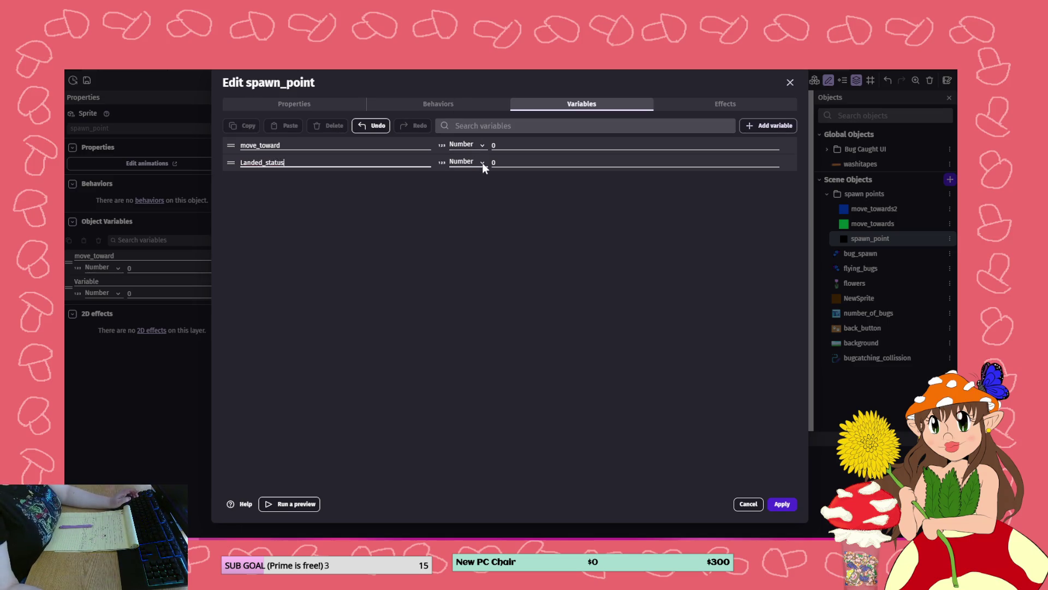
click(483, 163)
click(467, 173)
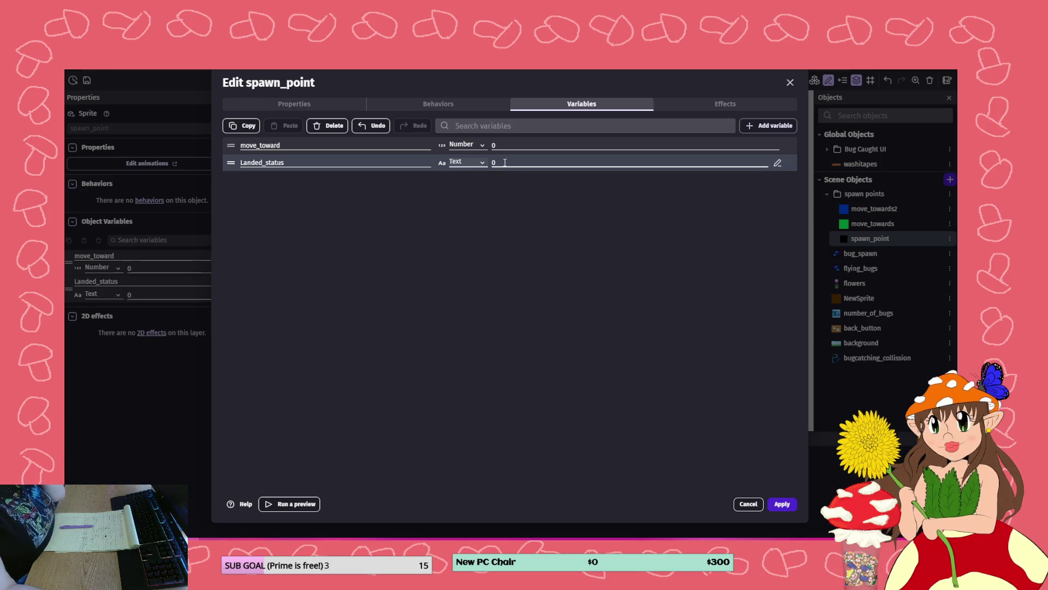
click(482, 160)
click(474, 189)
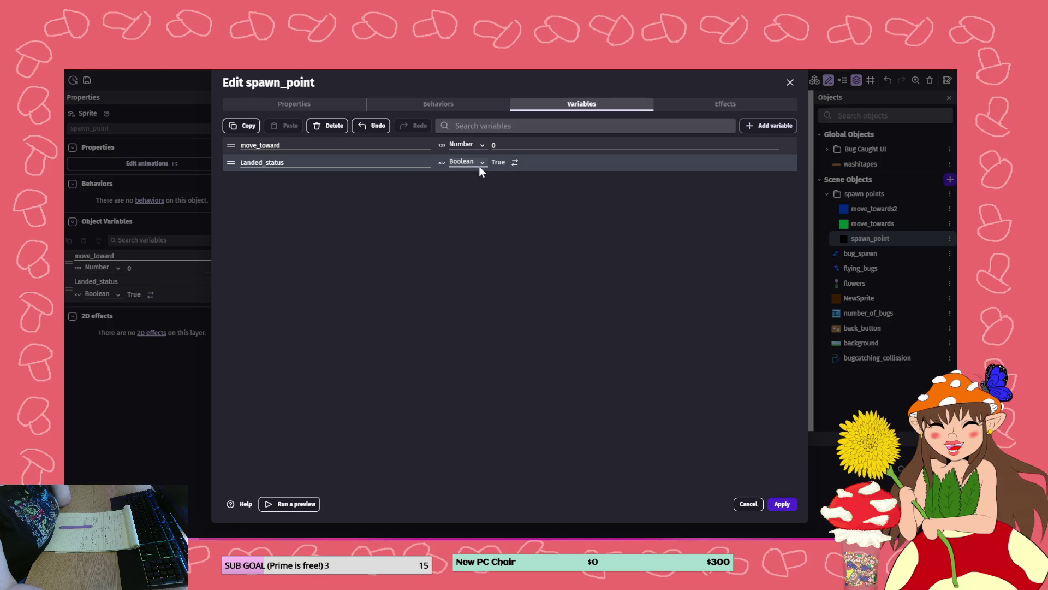
click(514, 162)
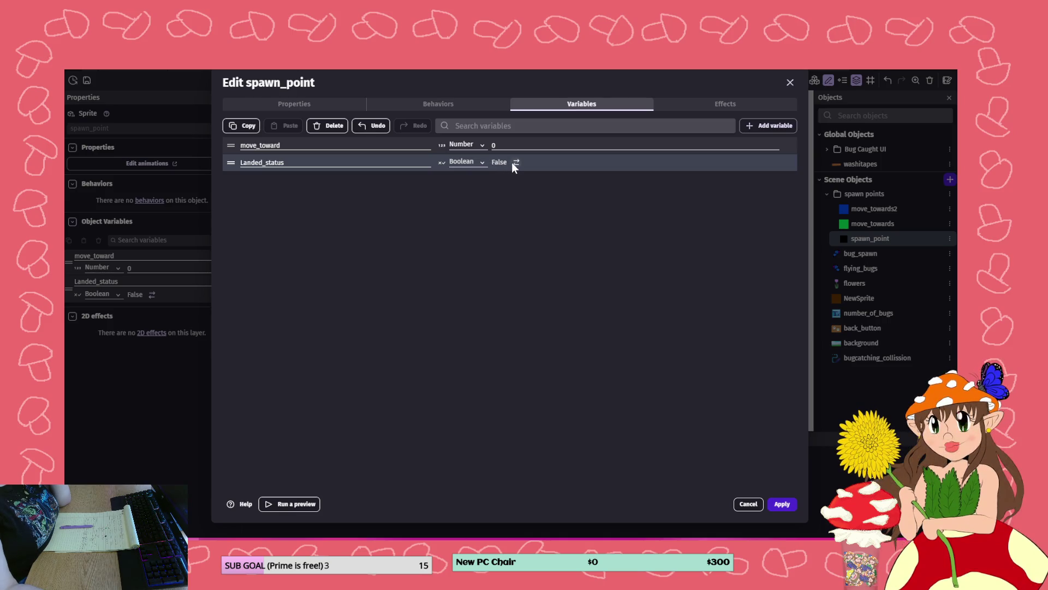
click(781, 504)
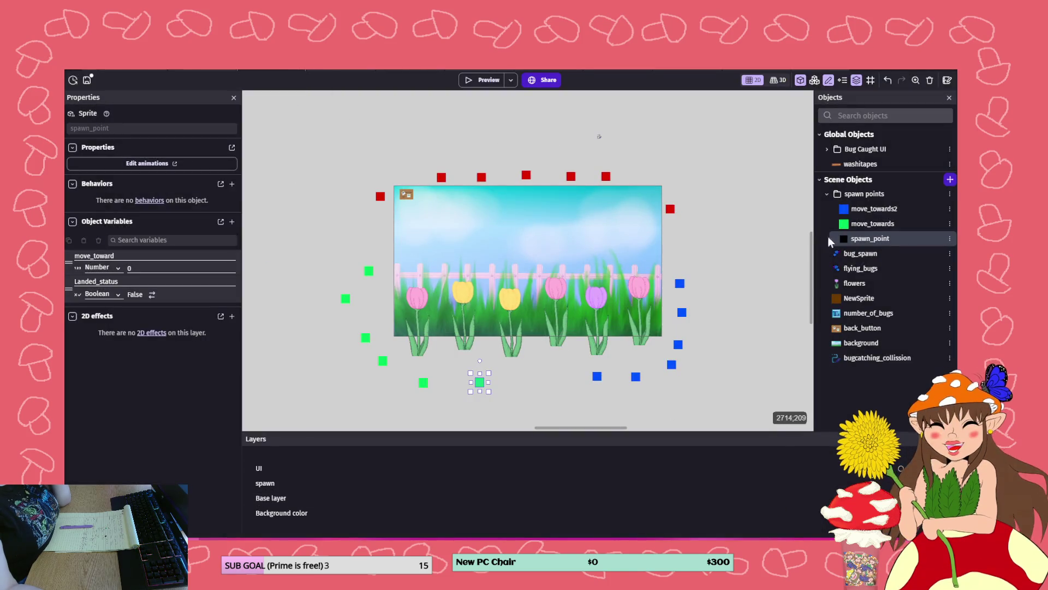
- Change Landed_status to a text variable with starting value 'empty' and apply
double_click(871, 240)
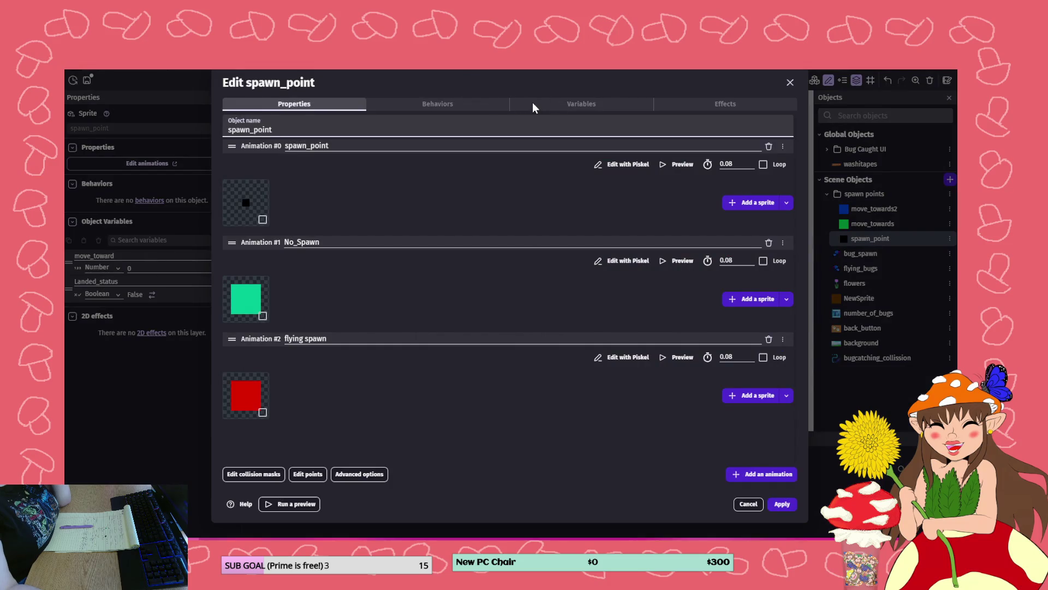
click(533, 103)
click(482, 163)
click(483, 180)
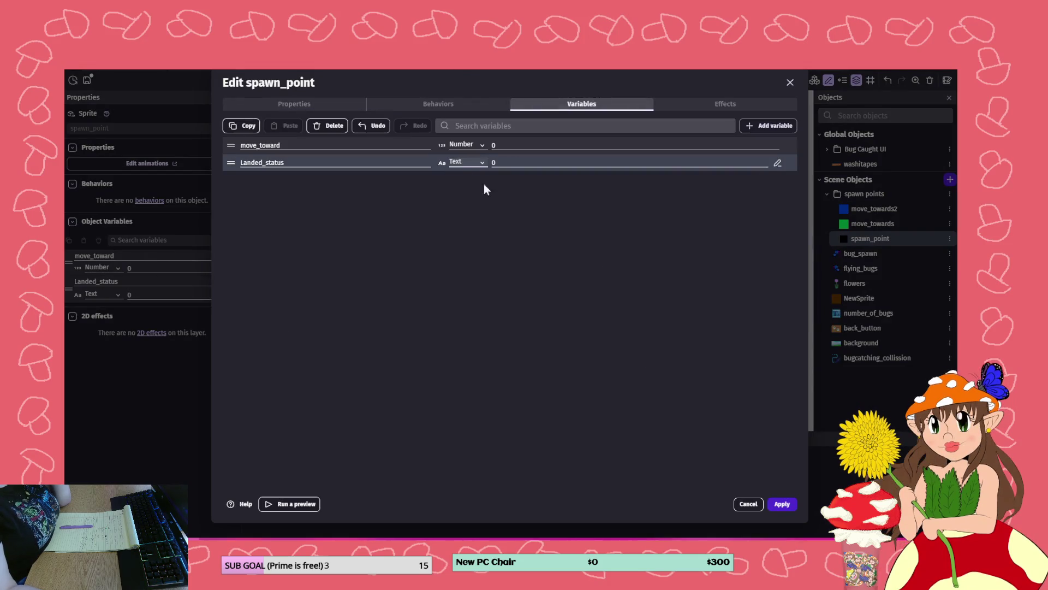
click(510, 159)
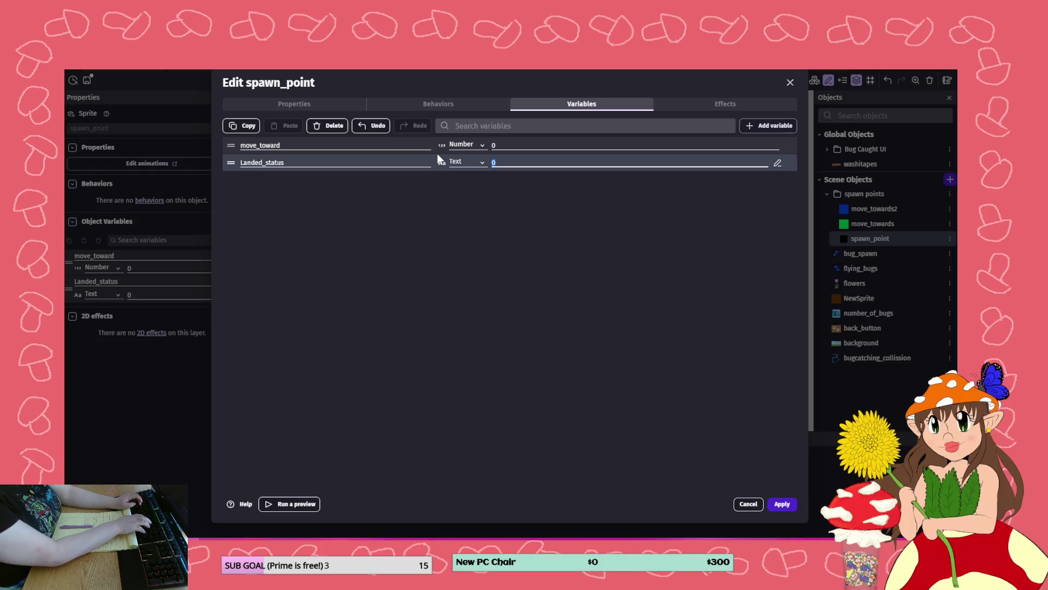
text(fem)
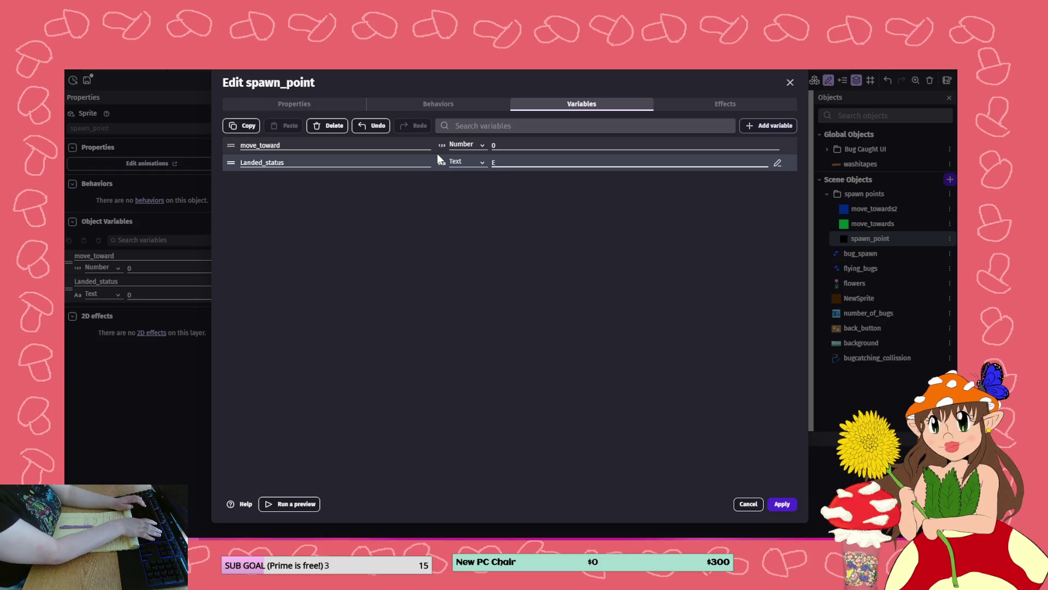
text(pty)
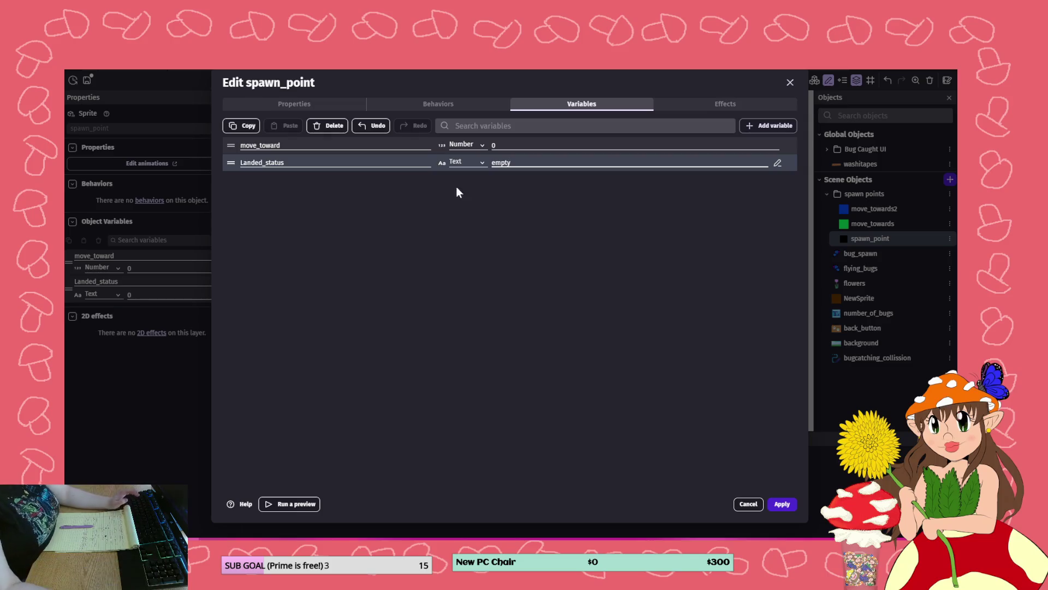
click(784, 503)
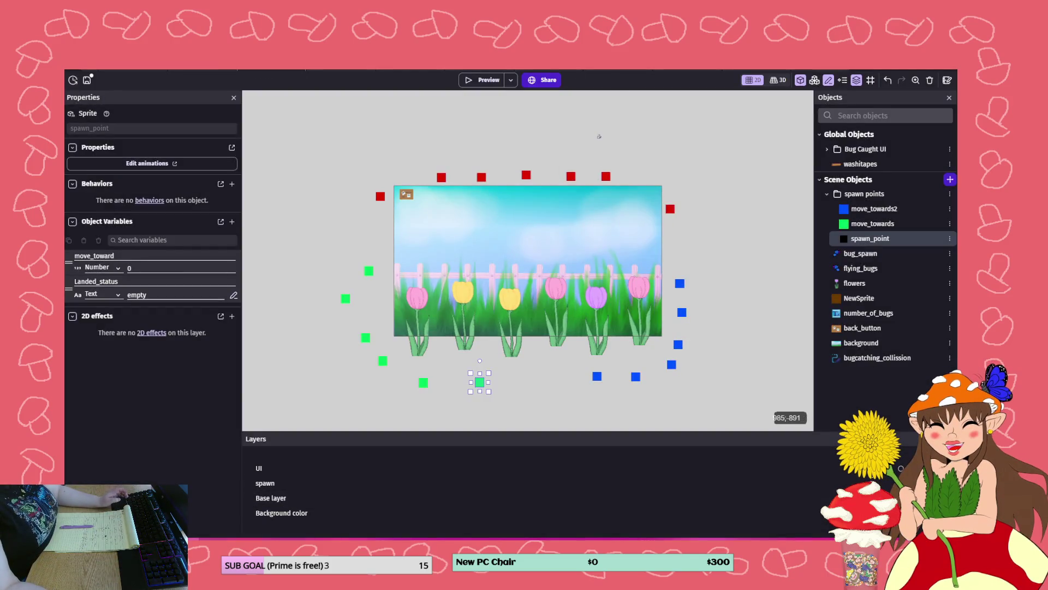
- Add a spawn_point object-variable condition Landed_status = "empty" to the Landing repeat event
click(326, 71)
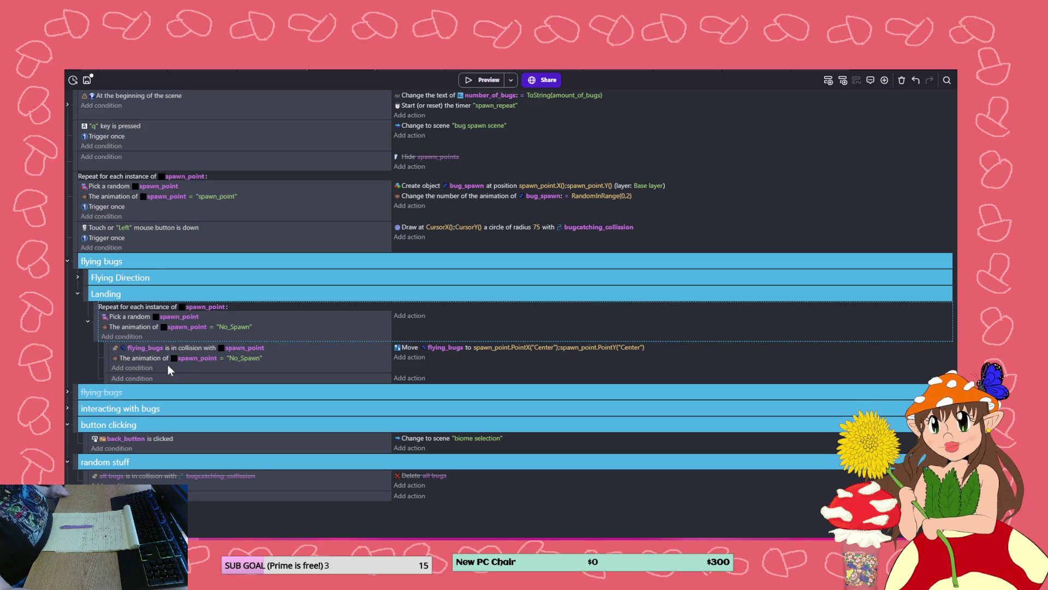
click(138, 338)
click(293, 121)
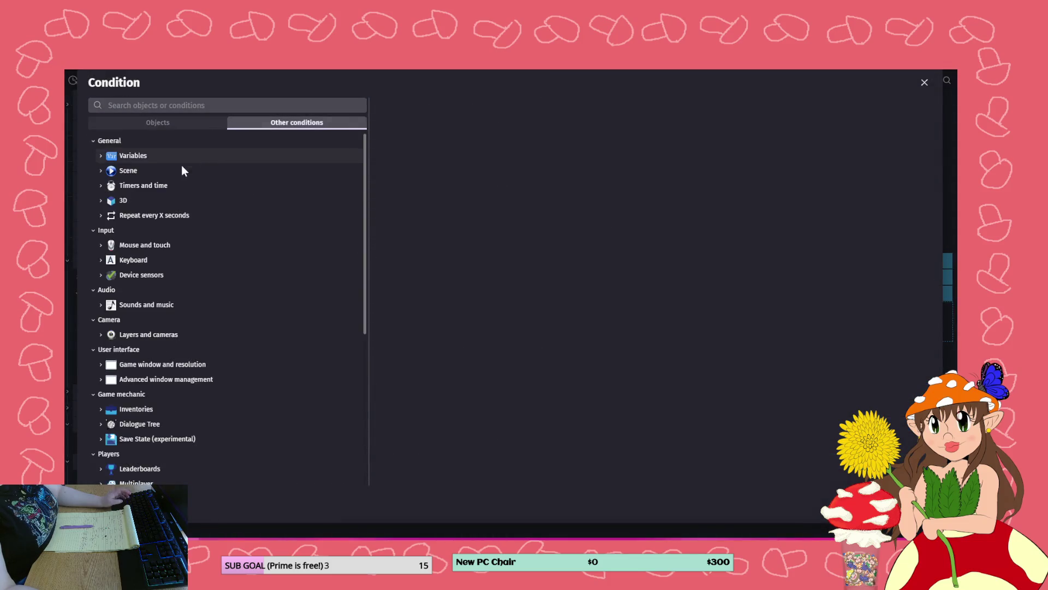
click(192, 123)
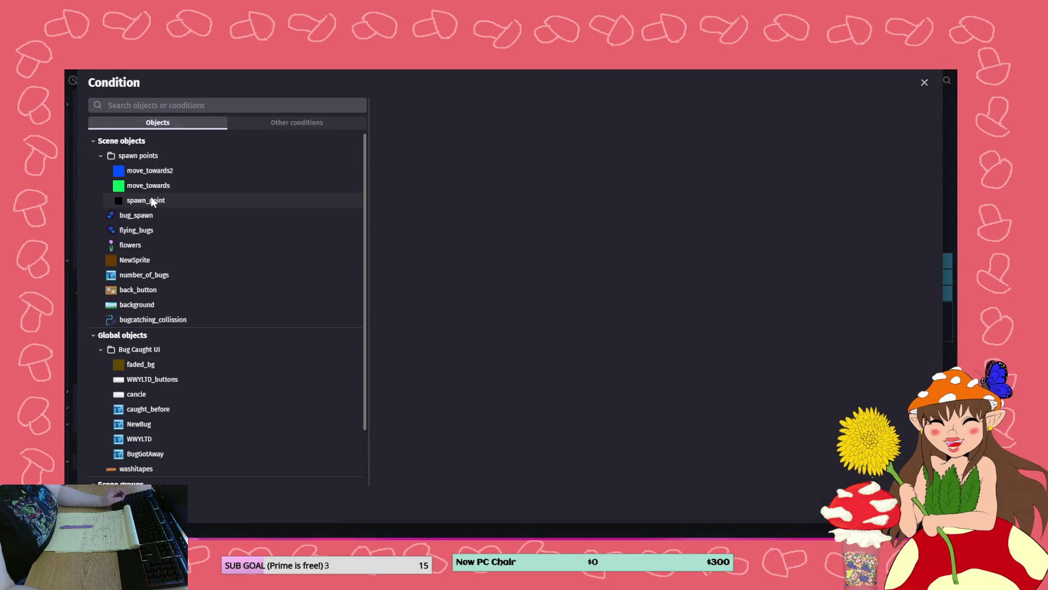
click(146, 200)
scroll(480, 254, down, 10)
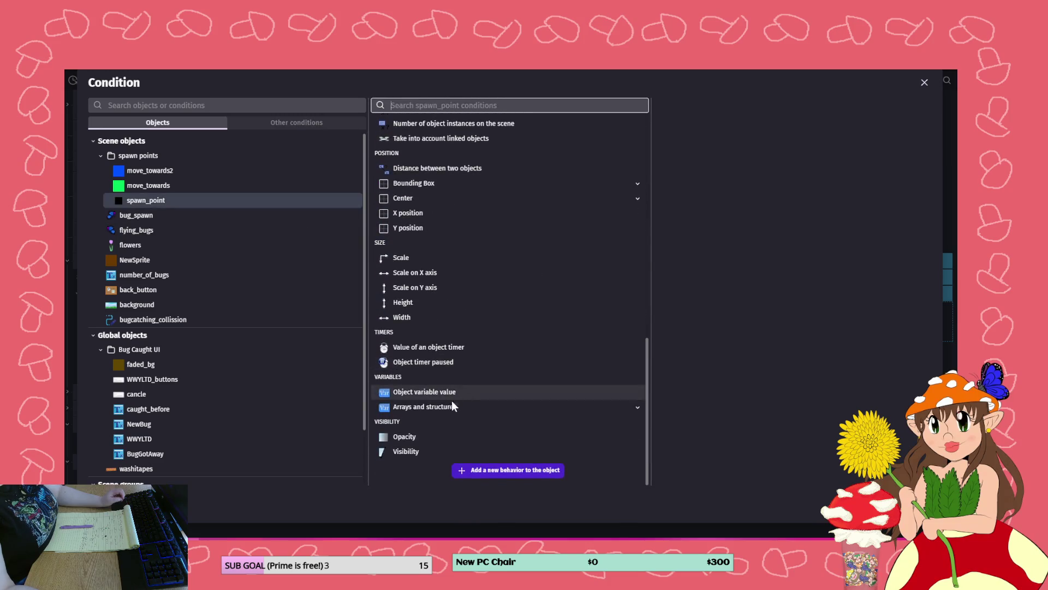
click(438, 393)
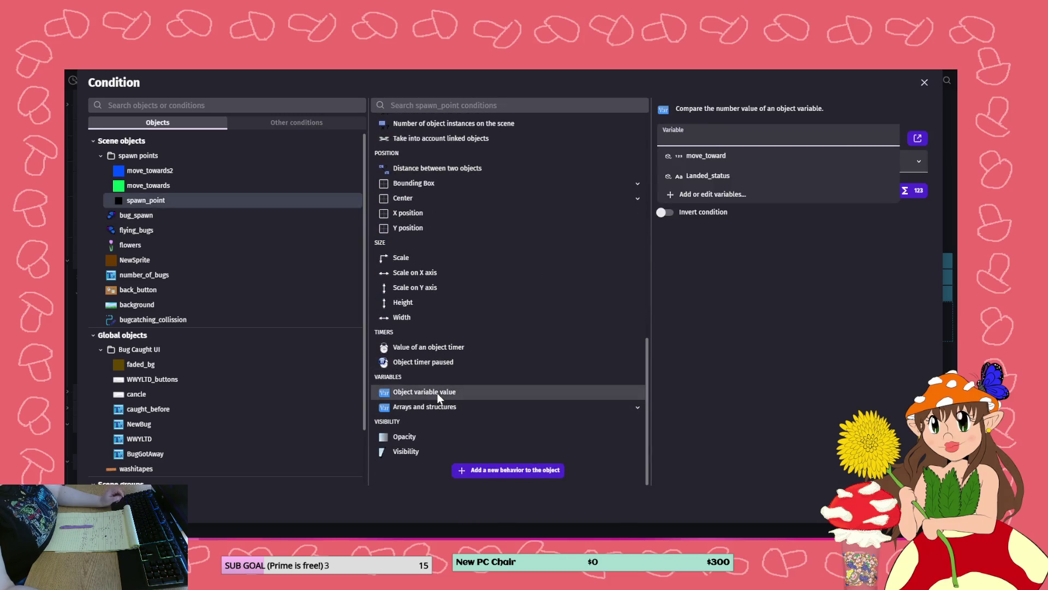
click(700, 176)
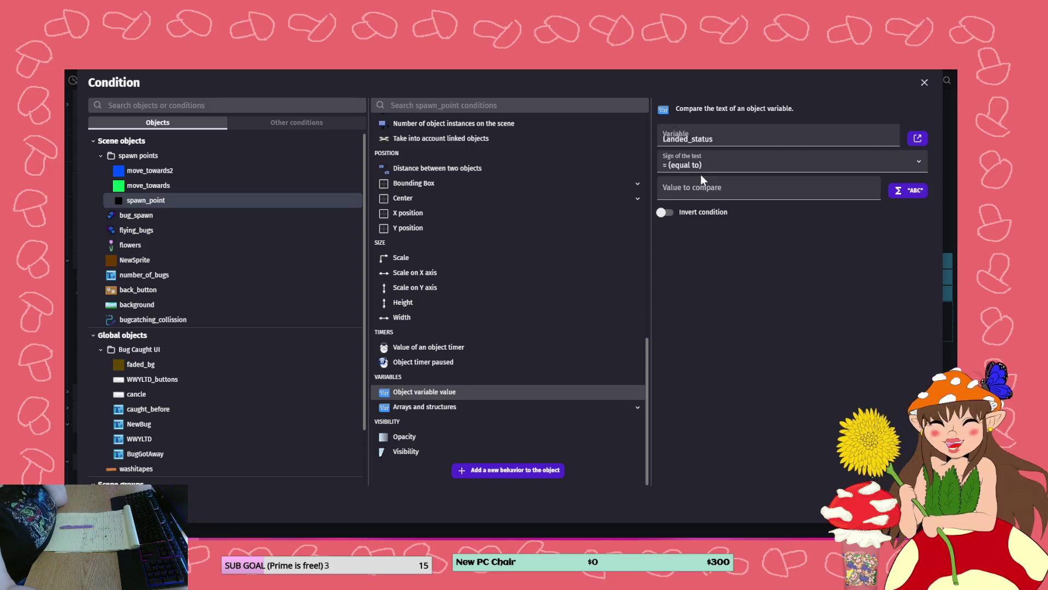
click(705, 190)
text(")
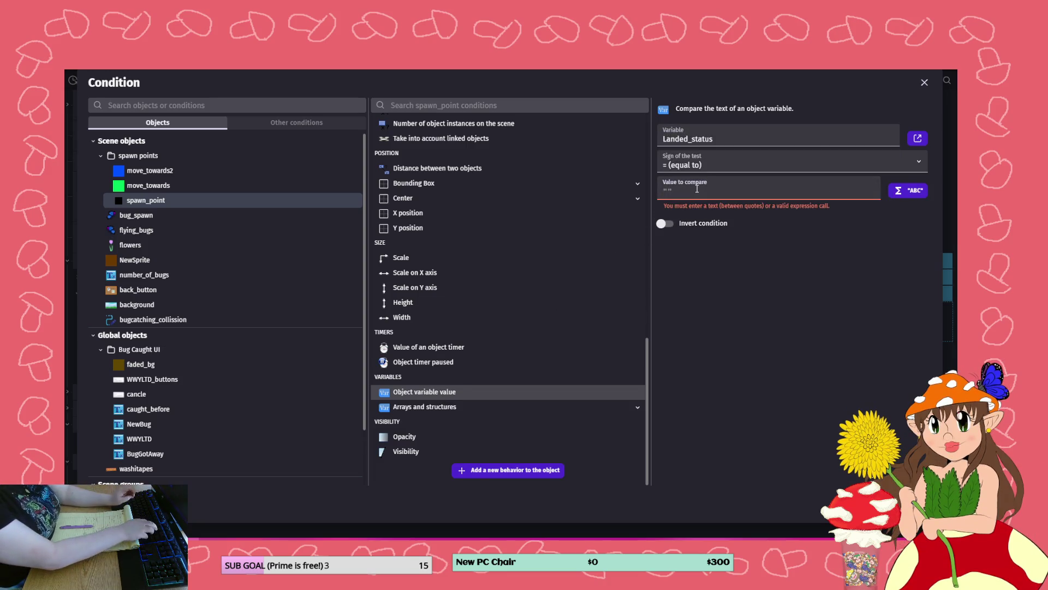
text(empty)
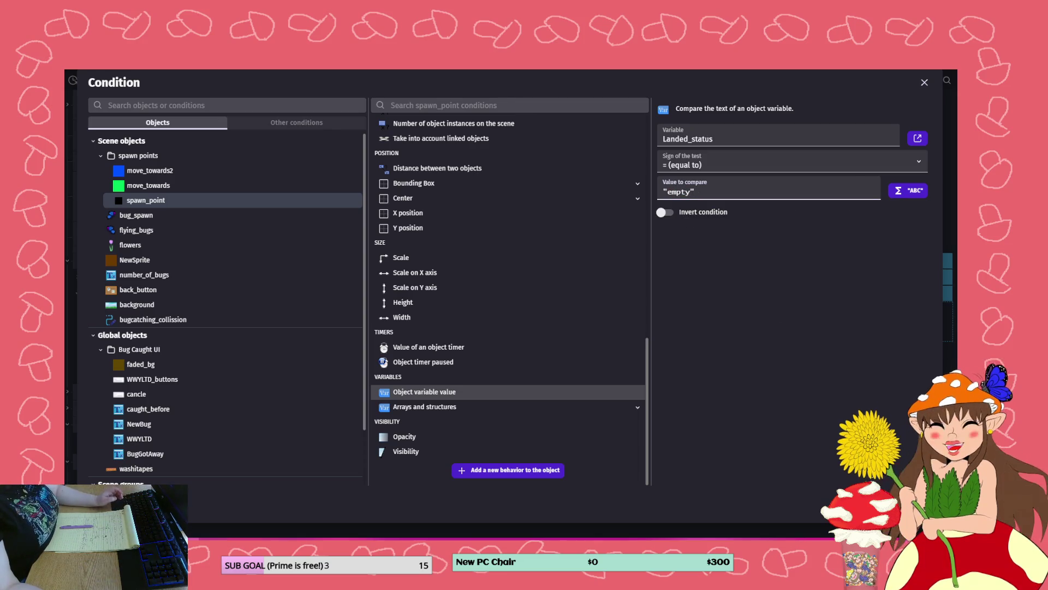
key(Return)
click(73, 80)
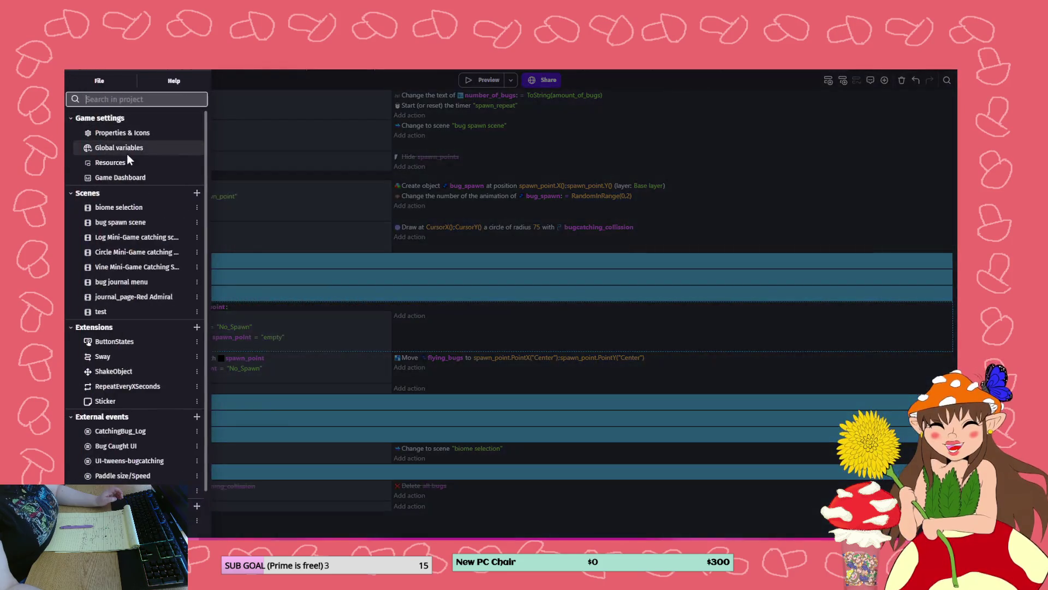
click(283, 144)
click(263, 70)
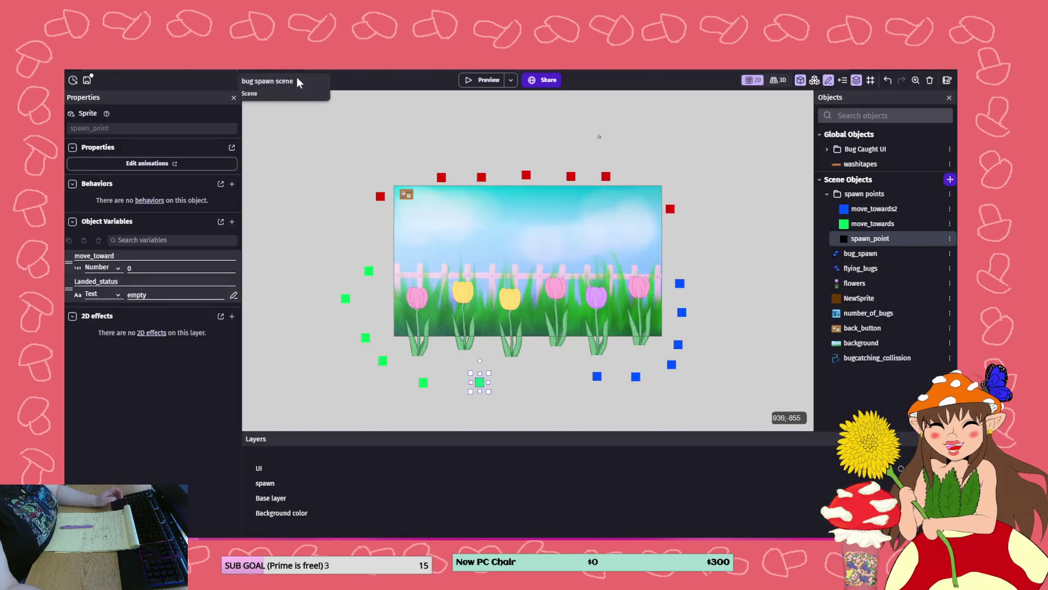
double_click(862, 237)
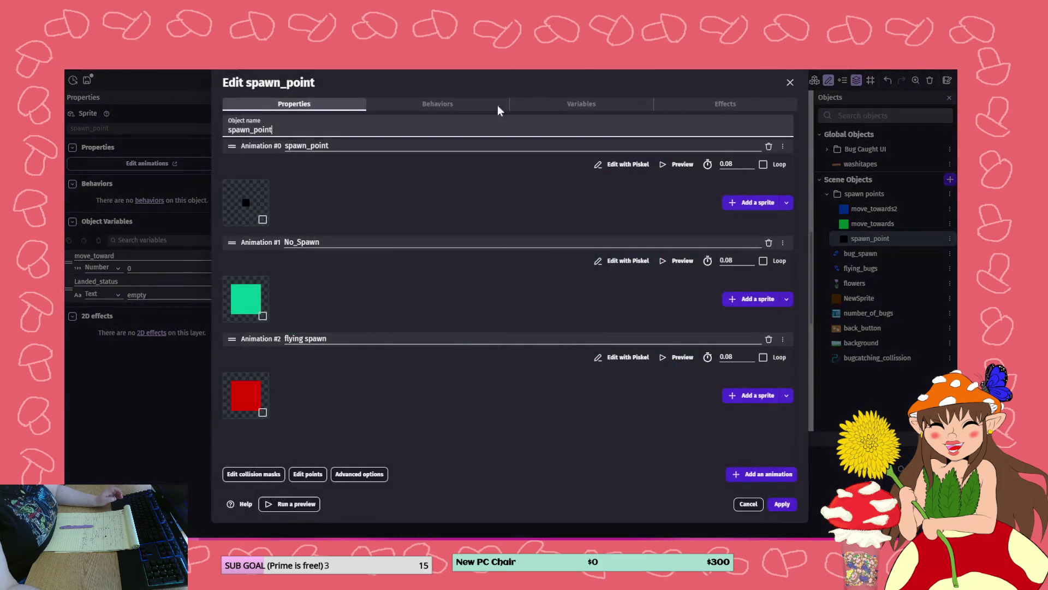
click(466, 103)
click(551, 107)
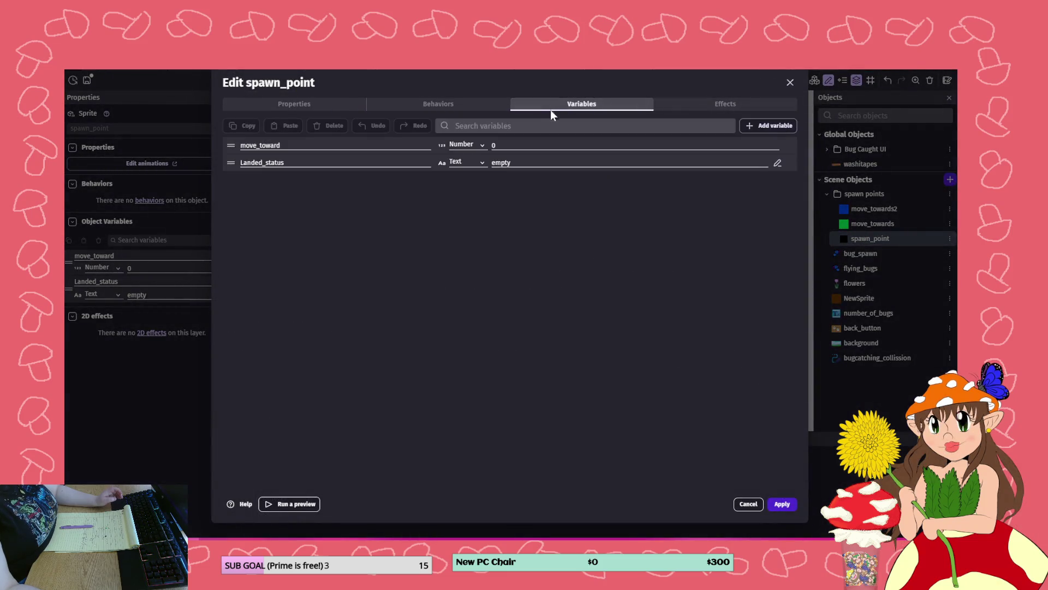
click(781, 504)
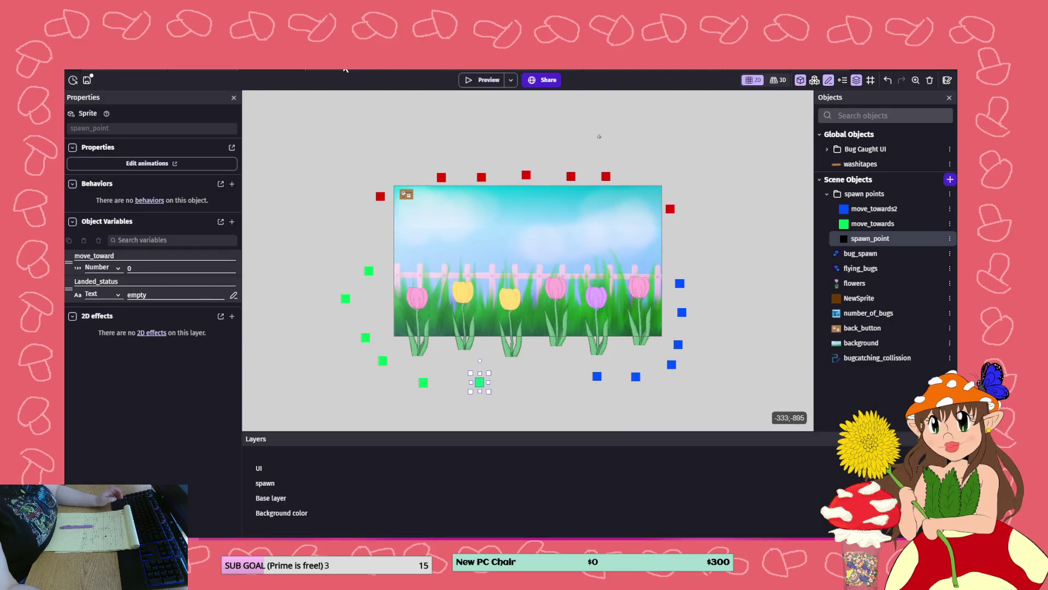
click(345, 70)
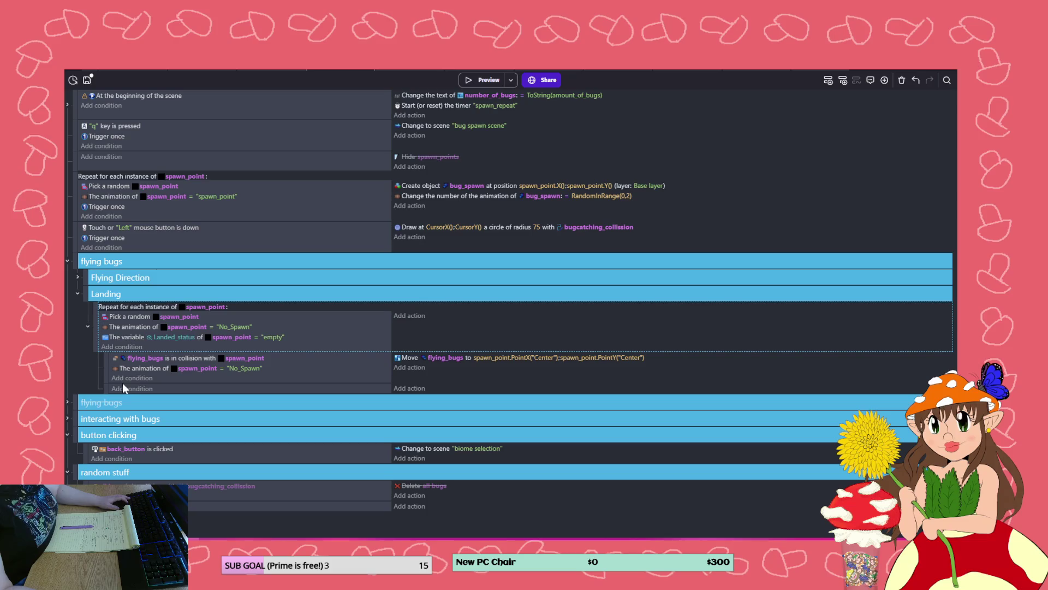
click(411, 367)
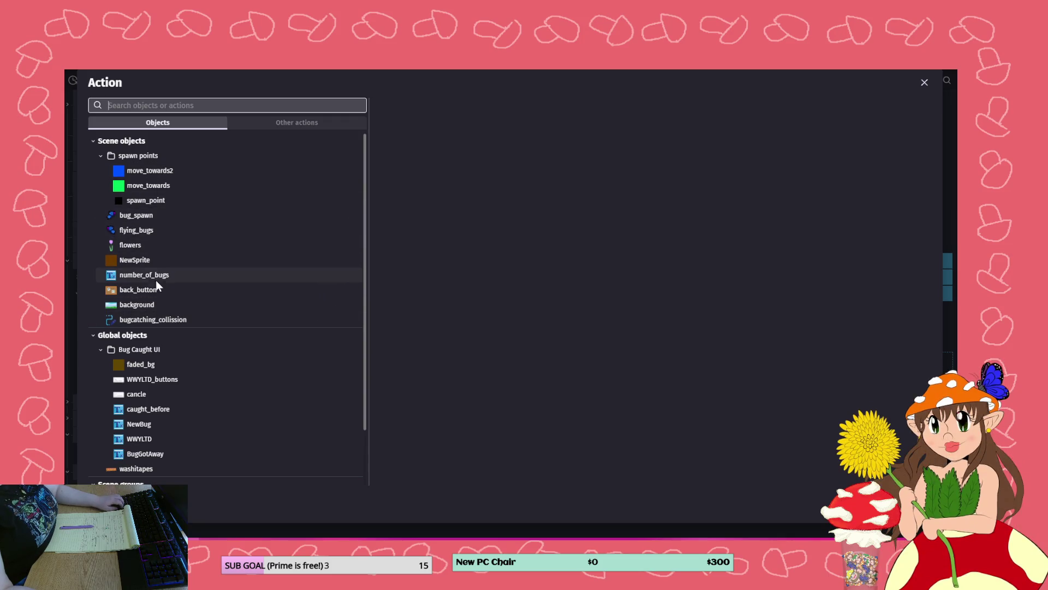
- Add an action setting spawn_point's Landed_status to "landed", then paste a duplicate of the sub-event
click(161, 202)
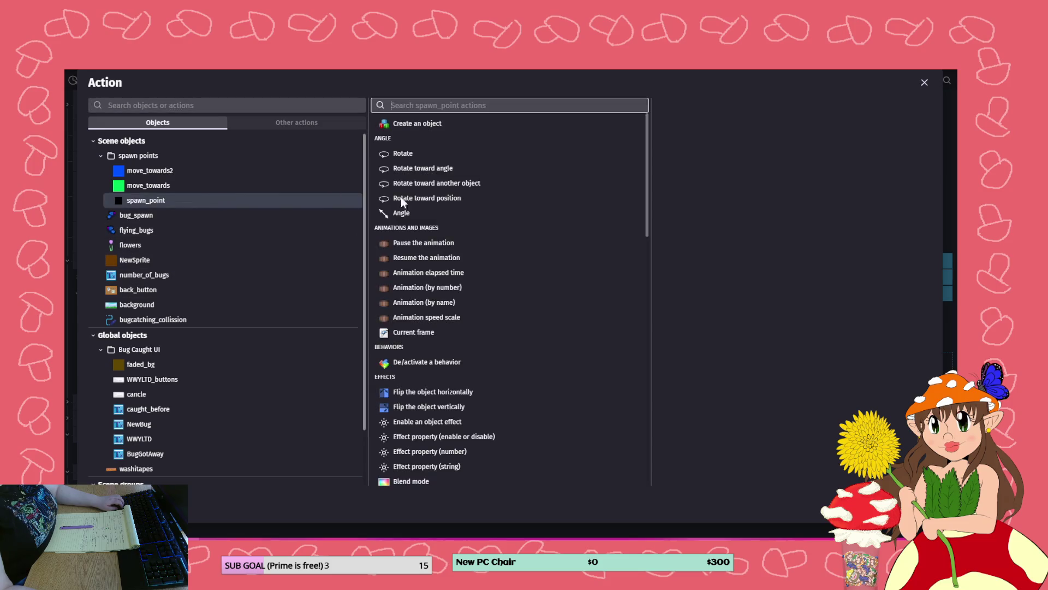
scroll(472, 327, down, 10)
scroll(473, 333, down, 2)
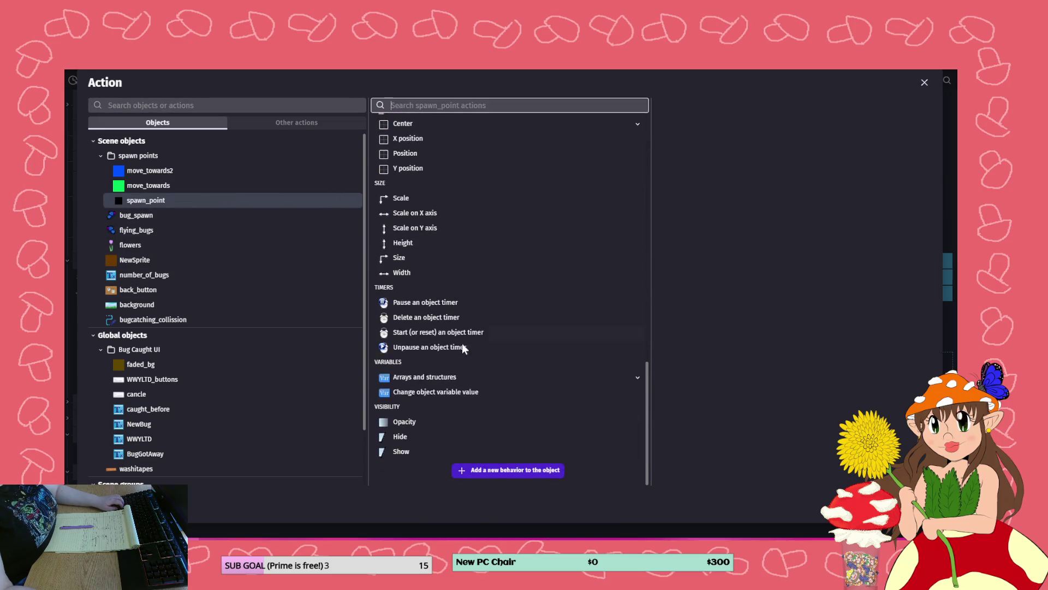
click(428, 392)
click(709, 175)
click(728, 188)
text(")
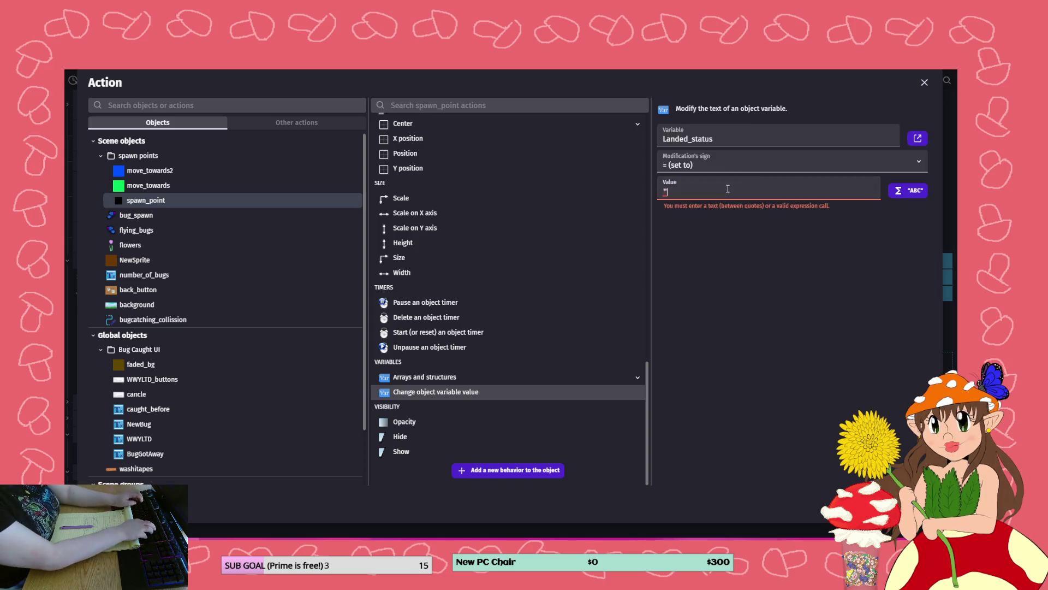
text(landed")
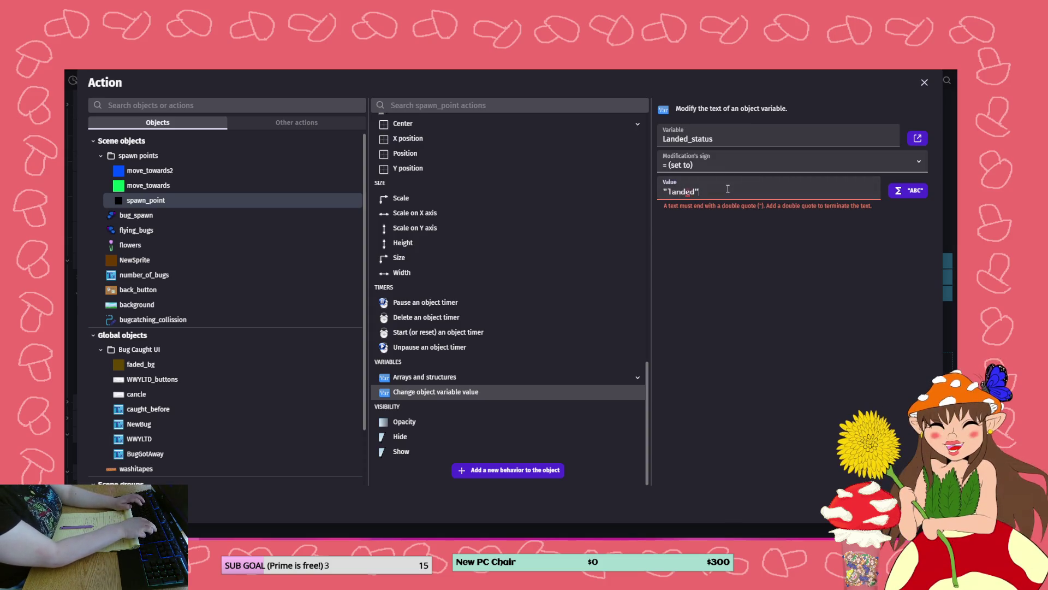
key(Return)
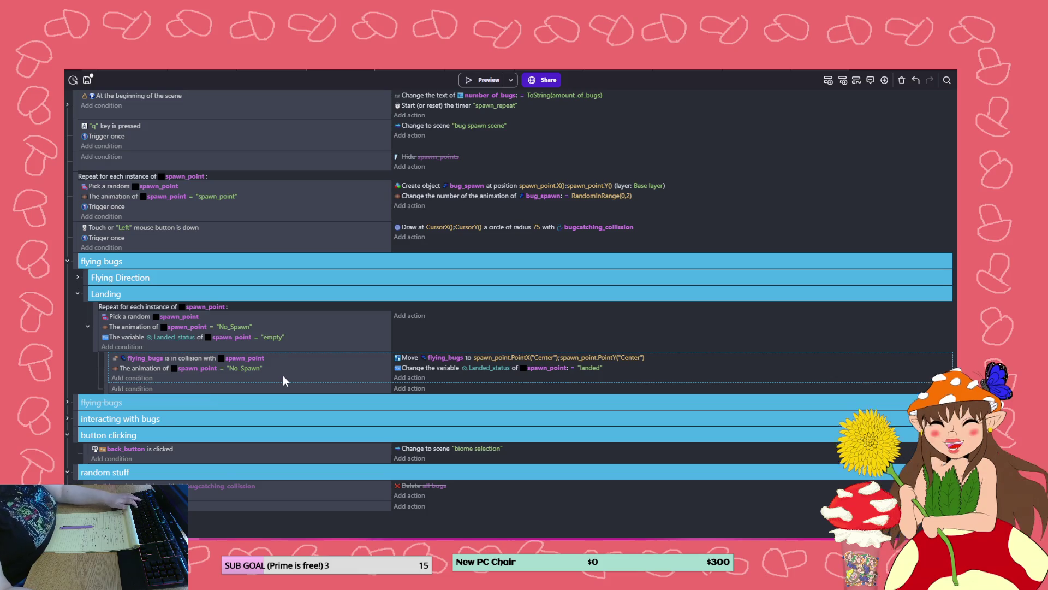
key(ctrl+v)
scroll(164, 390, down, 1)
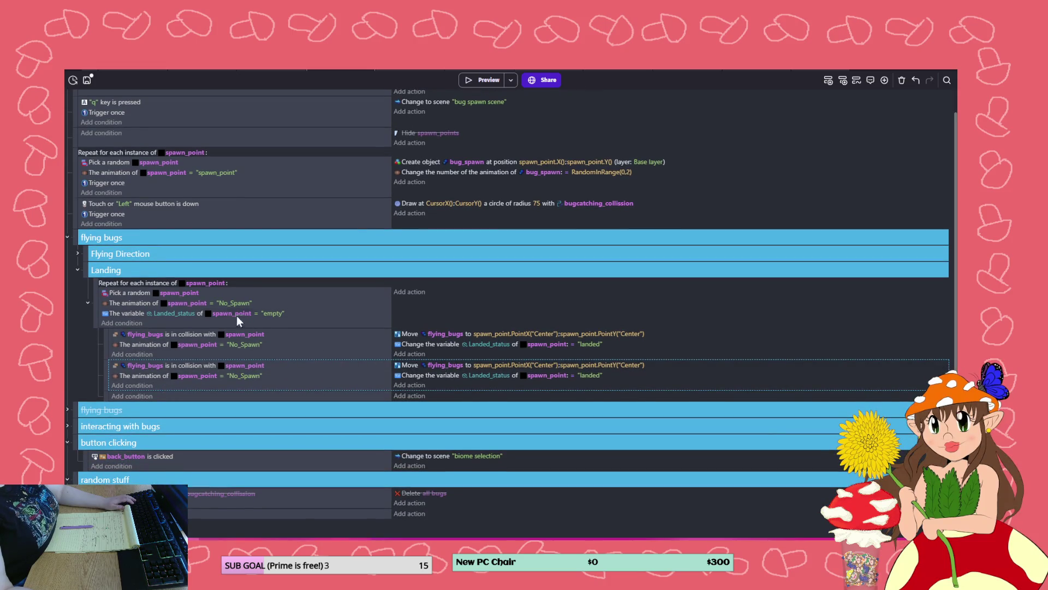
- Copy the Landed_status check into the duplicate as "landed" and invert its flying_bugs collision
drag(152, 312, 139, 369)
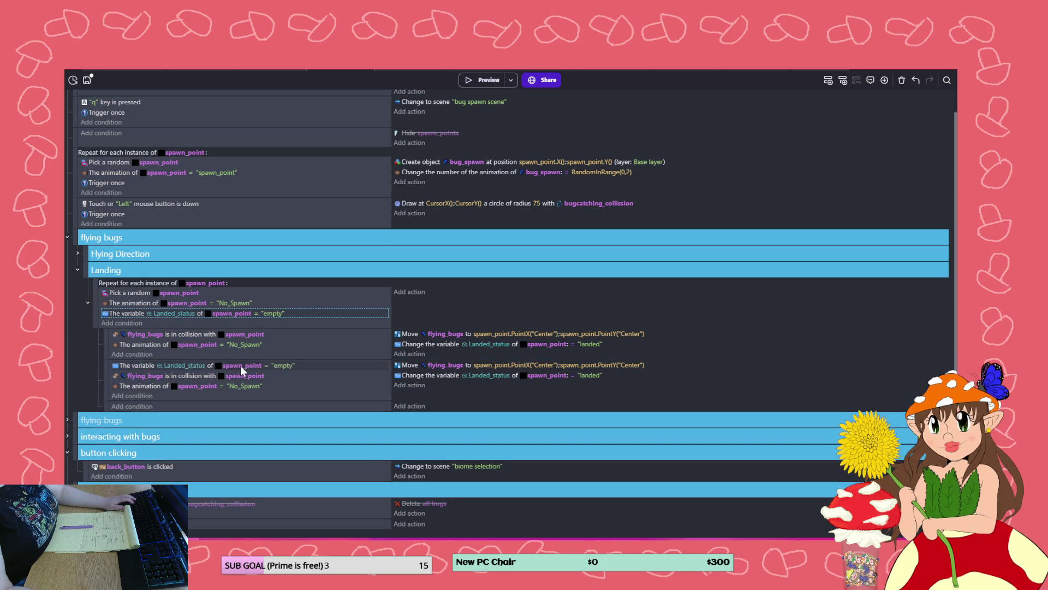
click(280, 366)
text("landed)
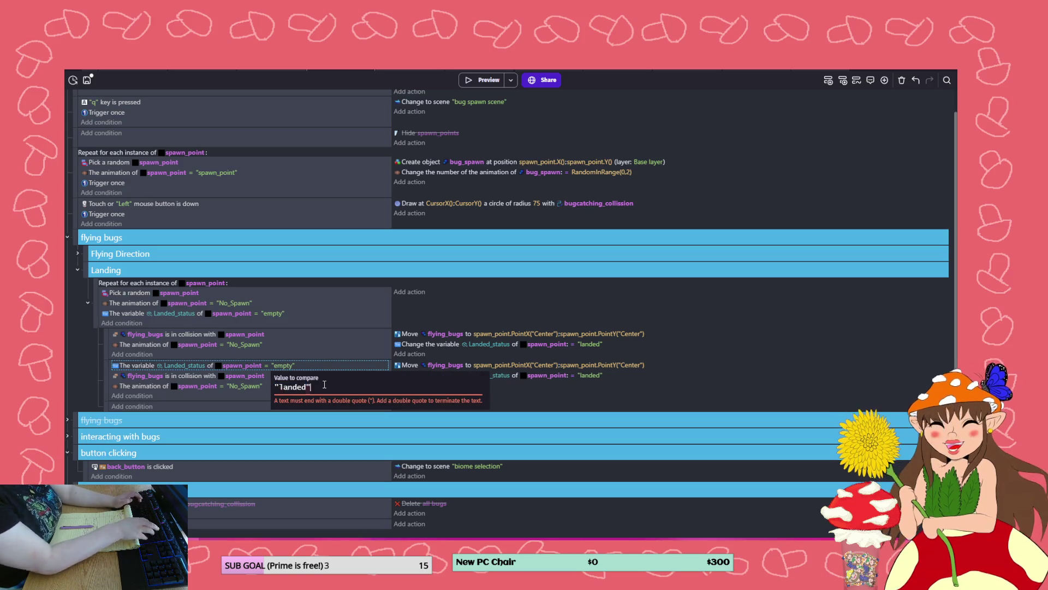
text(")
click(167, 396)
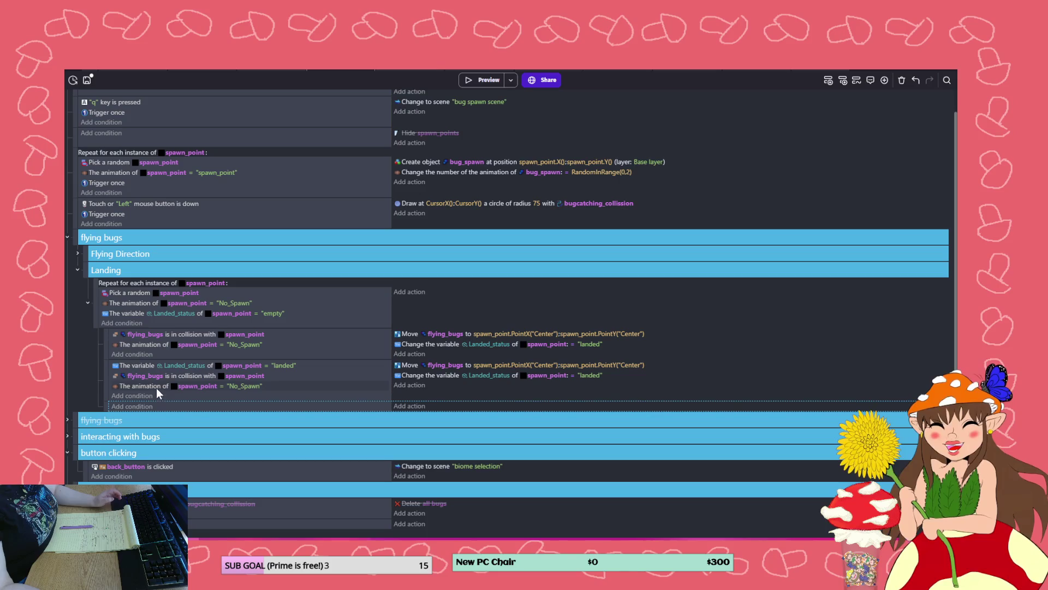
right_click(184, 376)
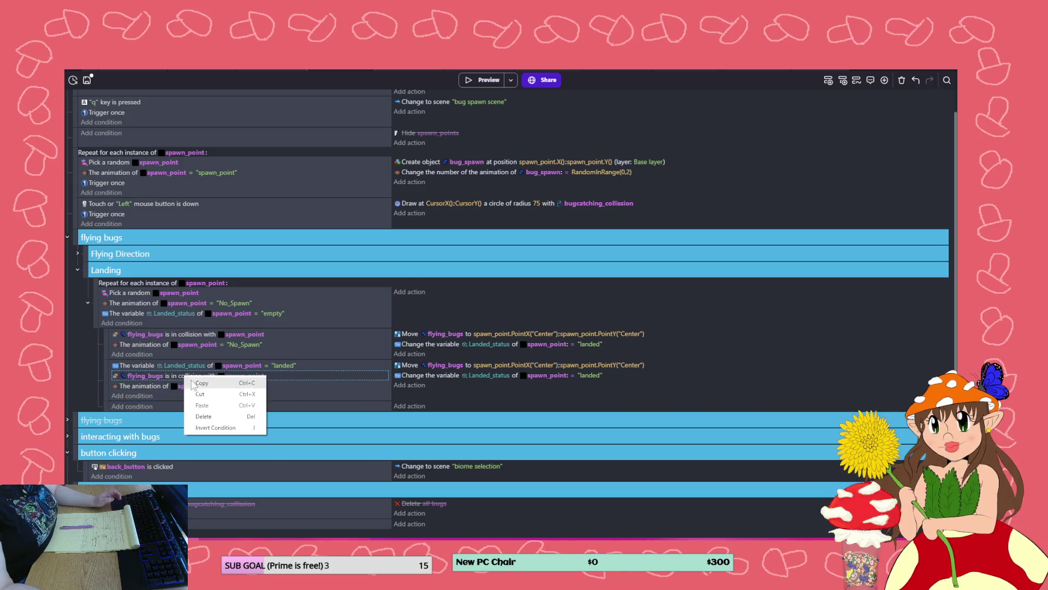
click(225, 428)
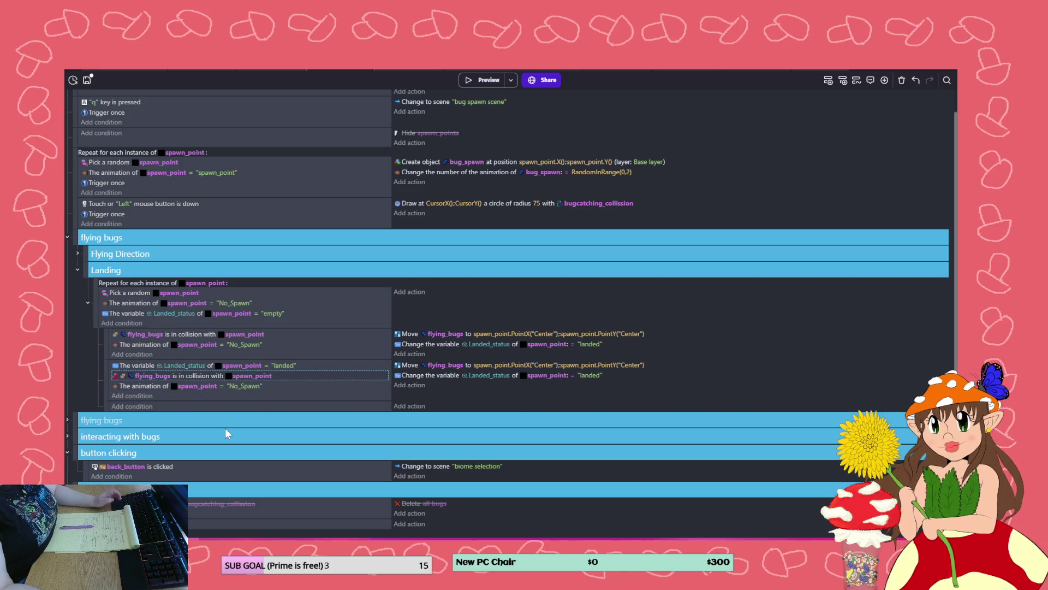
- Change the duplicate's Landed_status action value from "landed" to "empty"
click(593, 374)
text(")
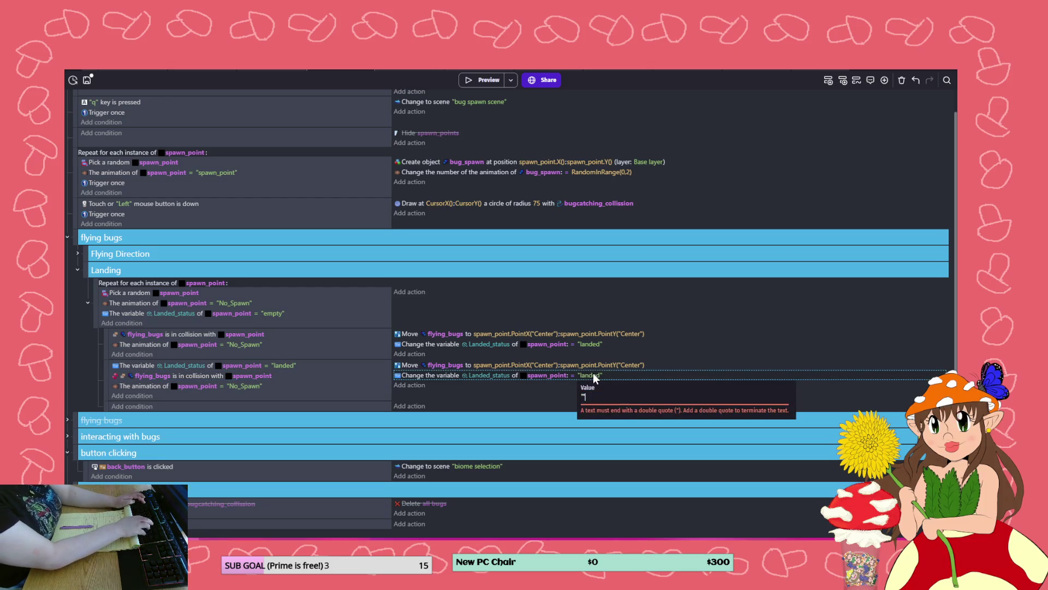
text(Empty)
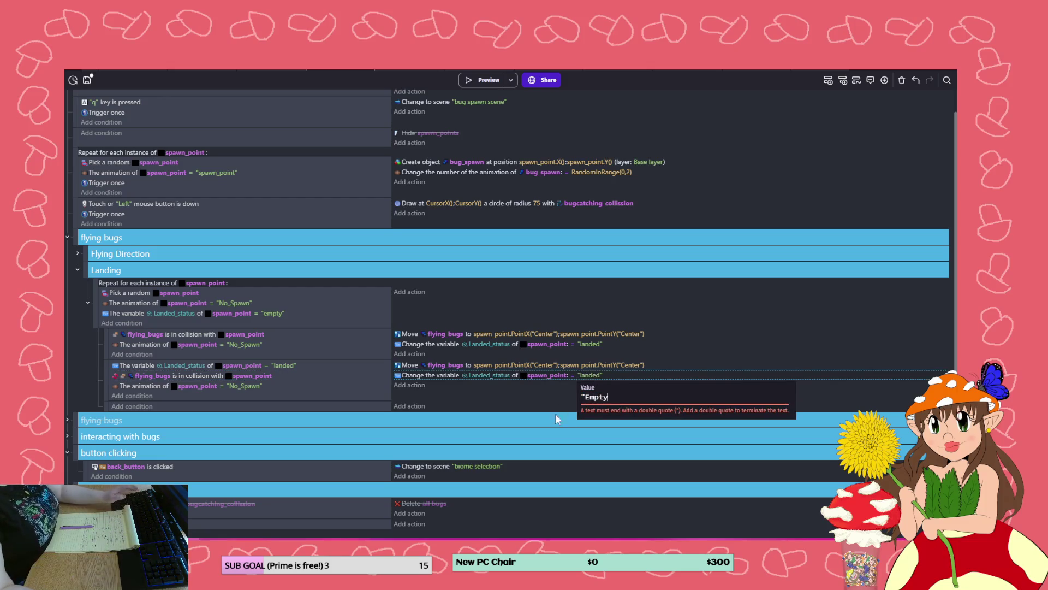
text(")
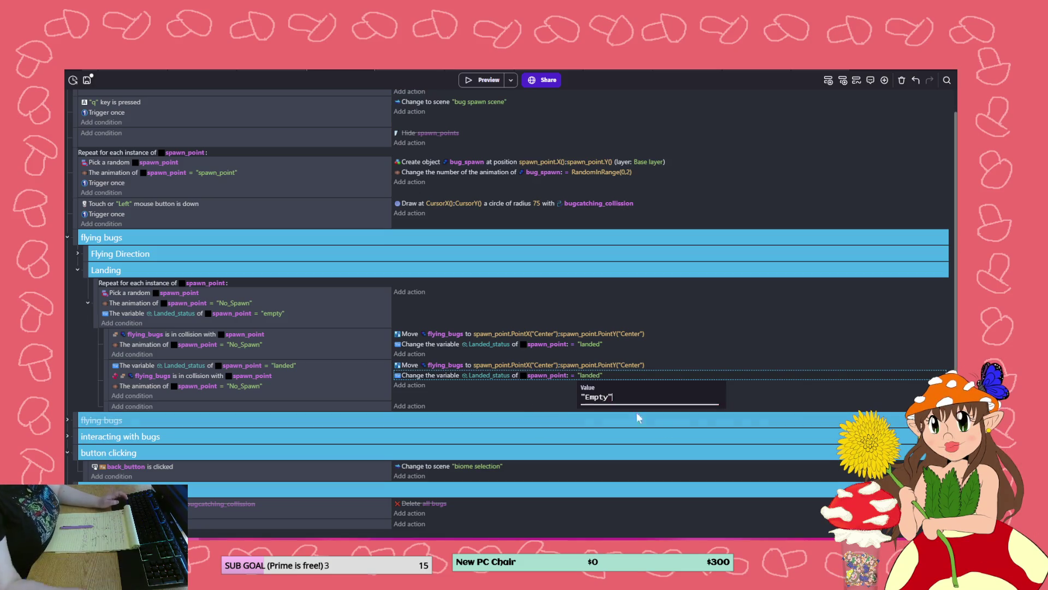
click(590, 397)
key(BackSpace)
text(e)
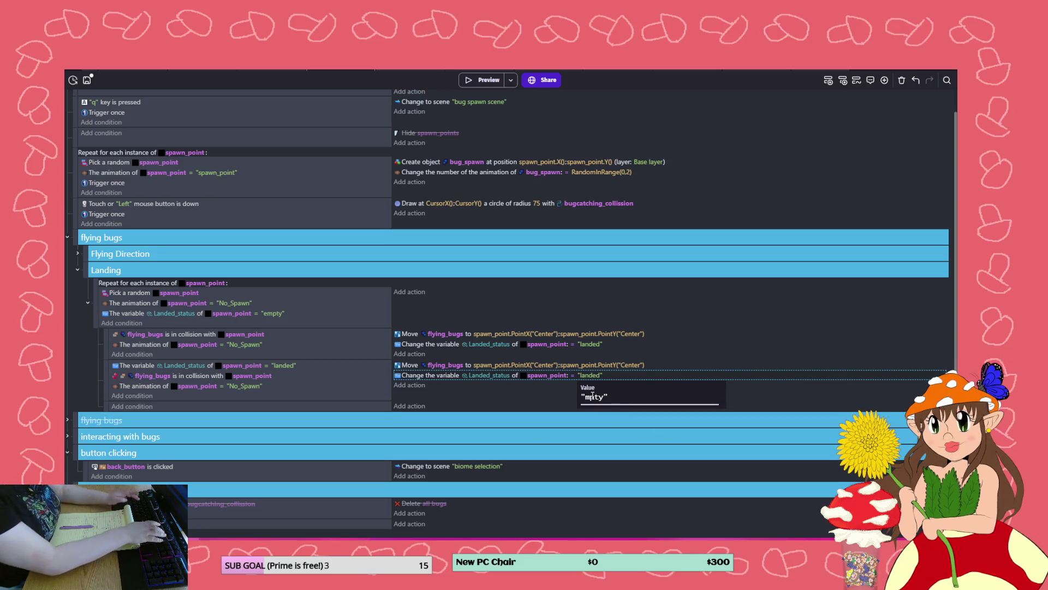
click(505, 390)
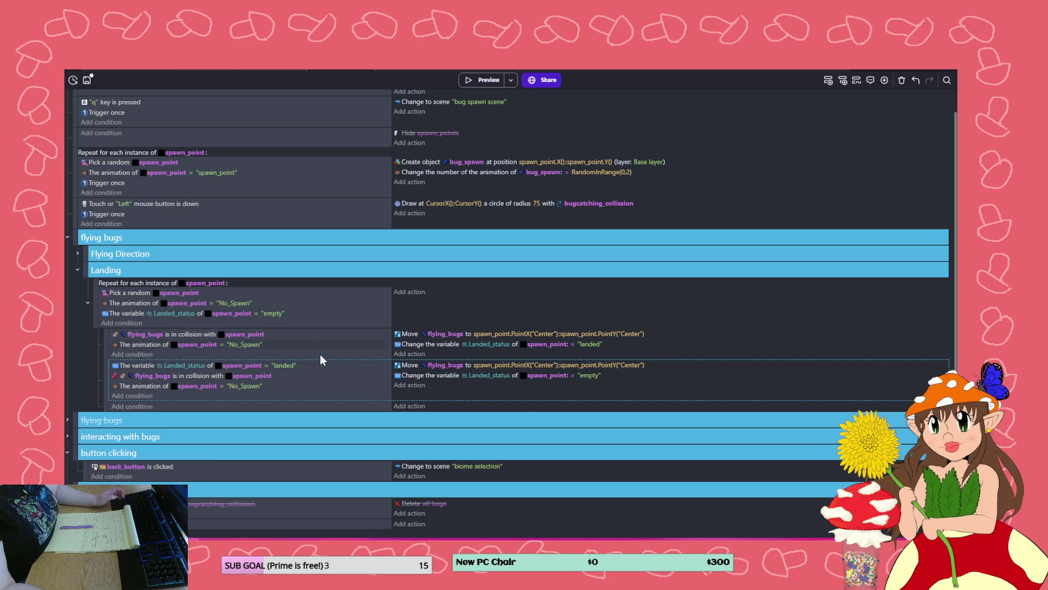
click(121, 323)
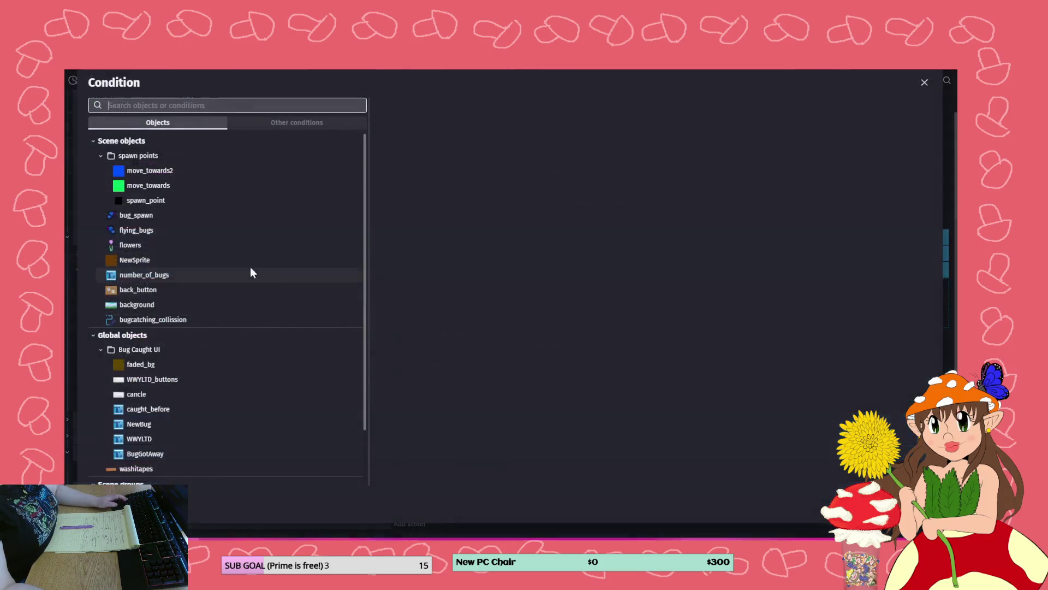
- Add a 'Trigger once while true' condition to Landing, copy it into the collision sub-event, and preview
click(290, 124)
scroll(172, 394, down, 5)
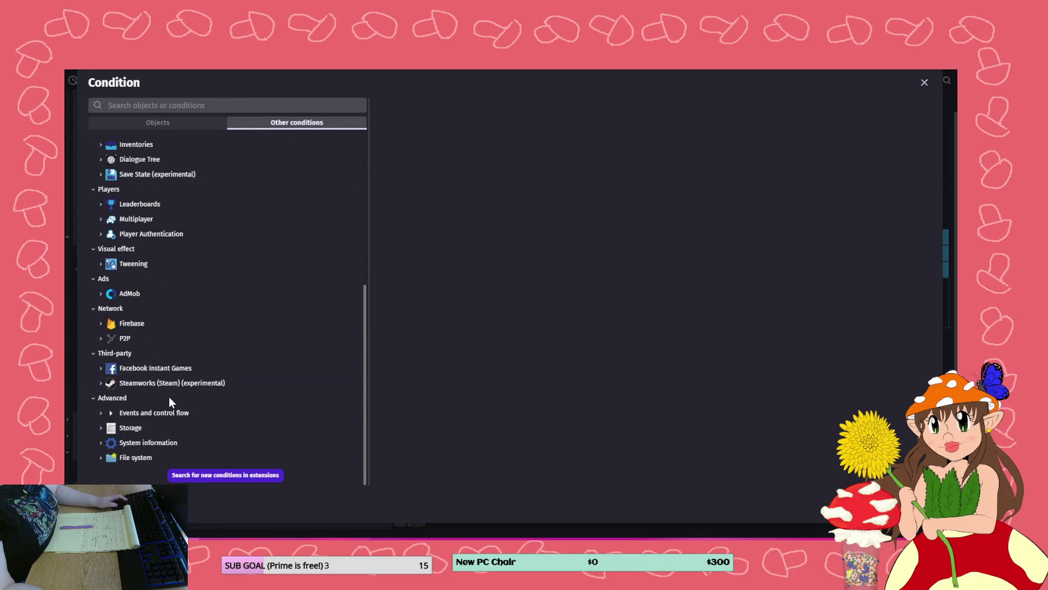
click(154, 410)
scroll(158, 432, down, 1)
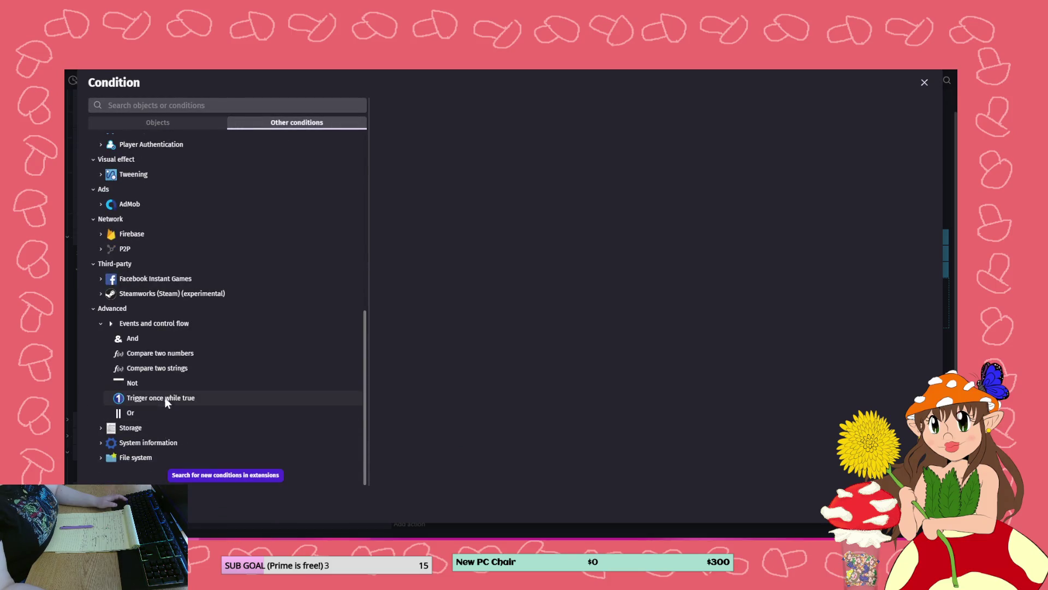
click(164, 399)
click(759, 480)
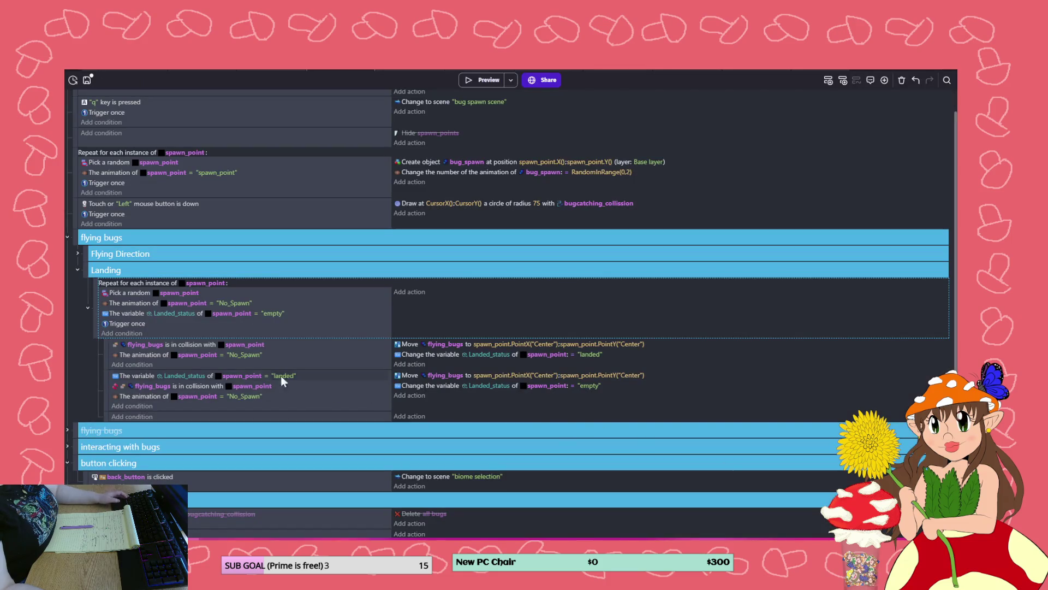
mouse_move(129, 322)
mouse_down()
mouse_move(135, 365)
mouse_move(162, 406)
mouse_up()
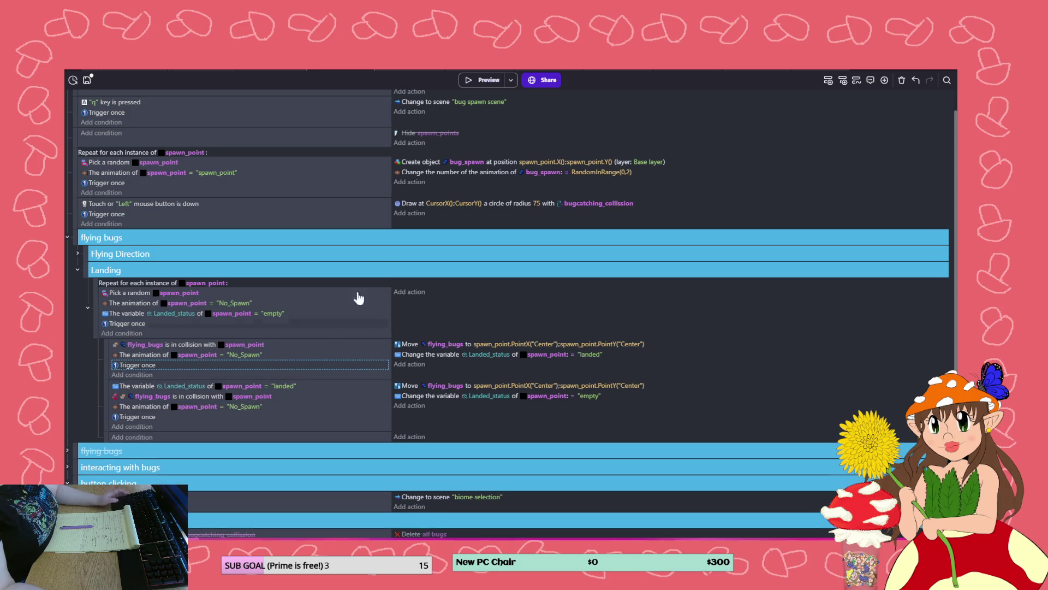
click(467, 80)
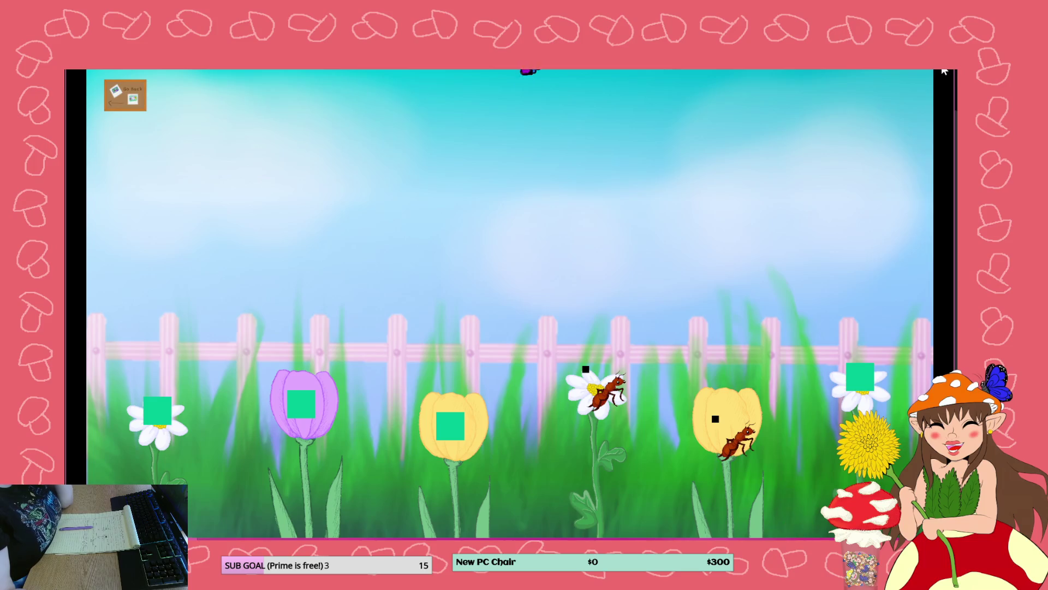
- Drag the Landed_status = "empty" condition from the repeat into the first collision sub-event, then preview
key(alt+F4)
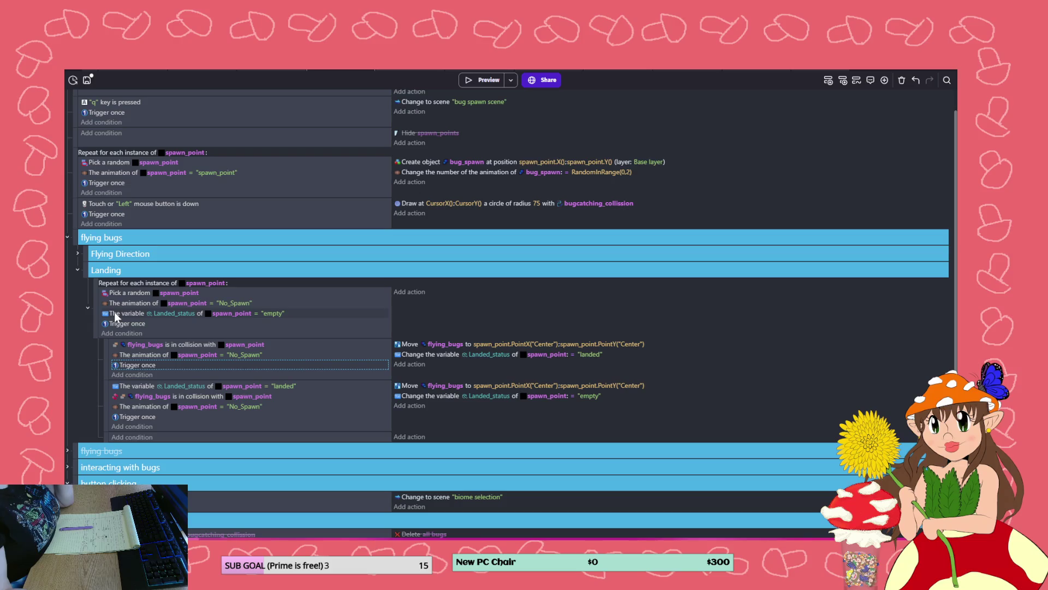
drag(117, 311, 133, 352)
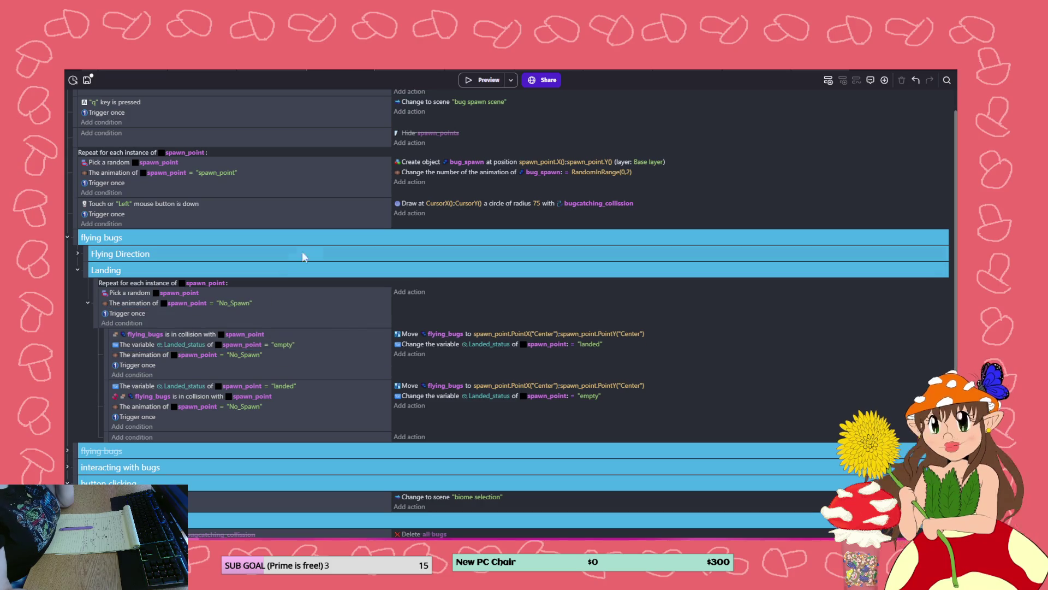
click(485, 80)
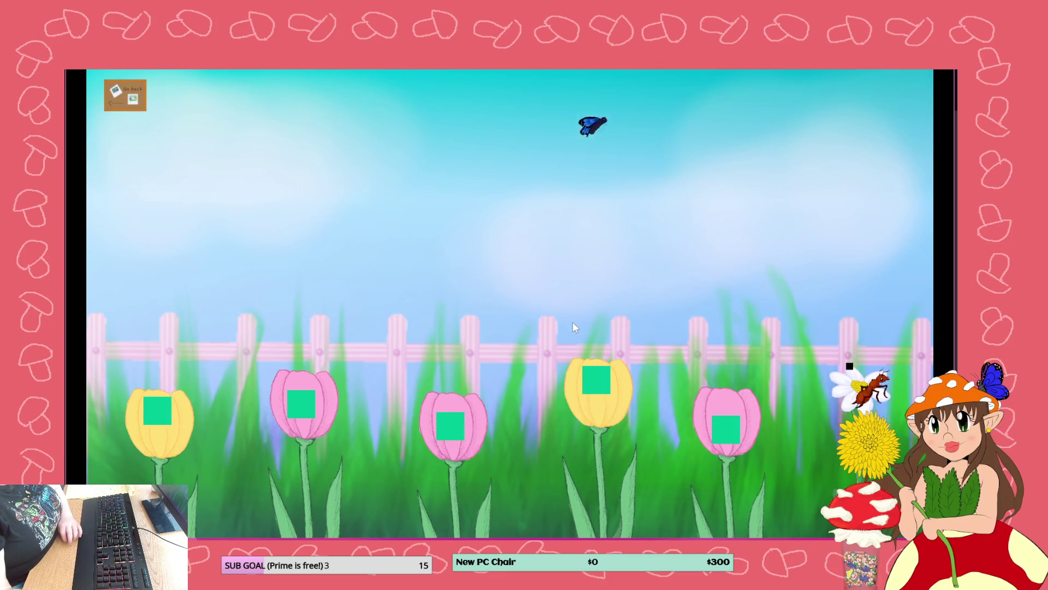
- Delete both No_Spawn animation conditions and Landing's Trigger once condition, then preview again
click(945, 76)
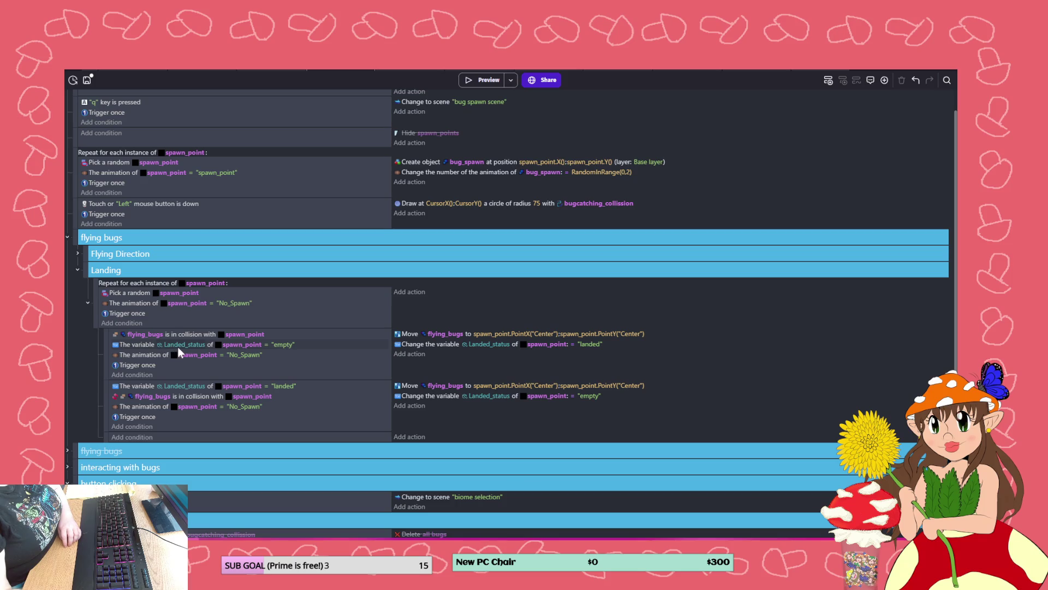
click(150, 353)
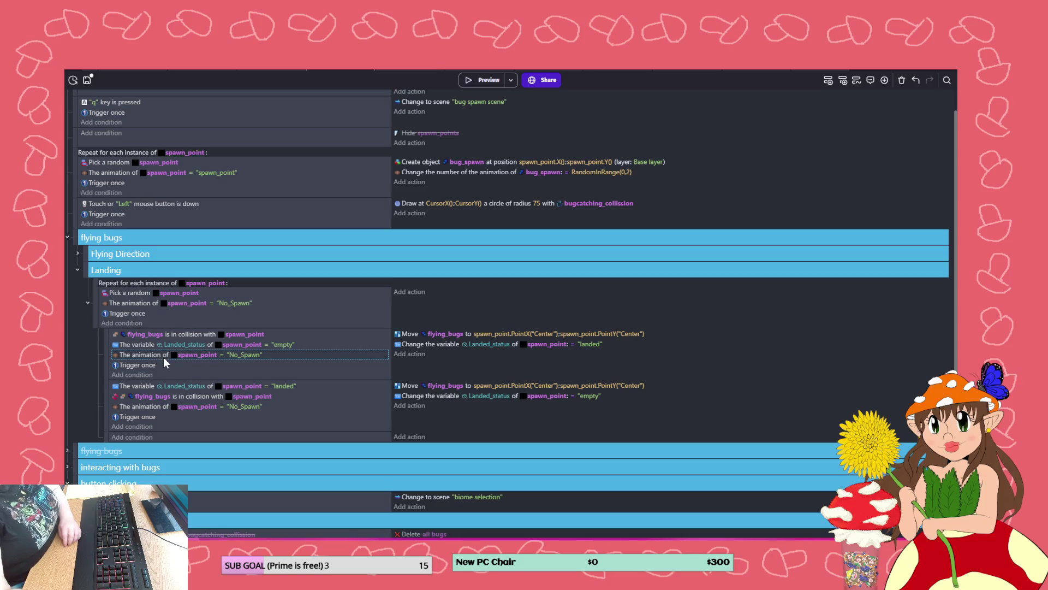
key(Delete)
click(143, 397)
key(Delete)
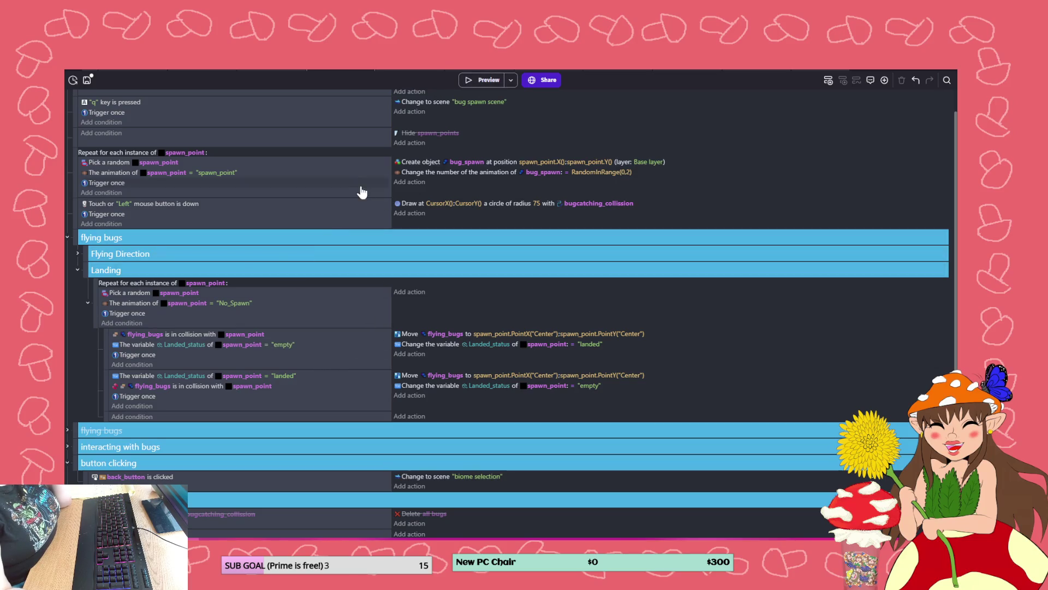
click(144, 314)
key(Delete)
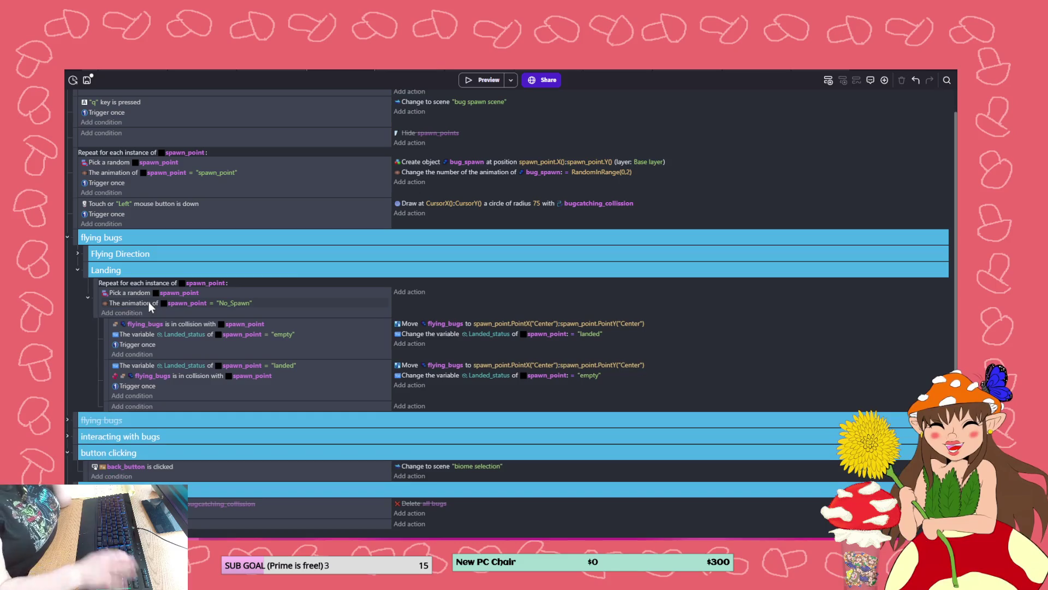
click(493, 80)
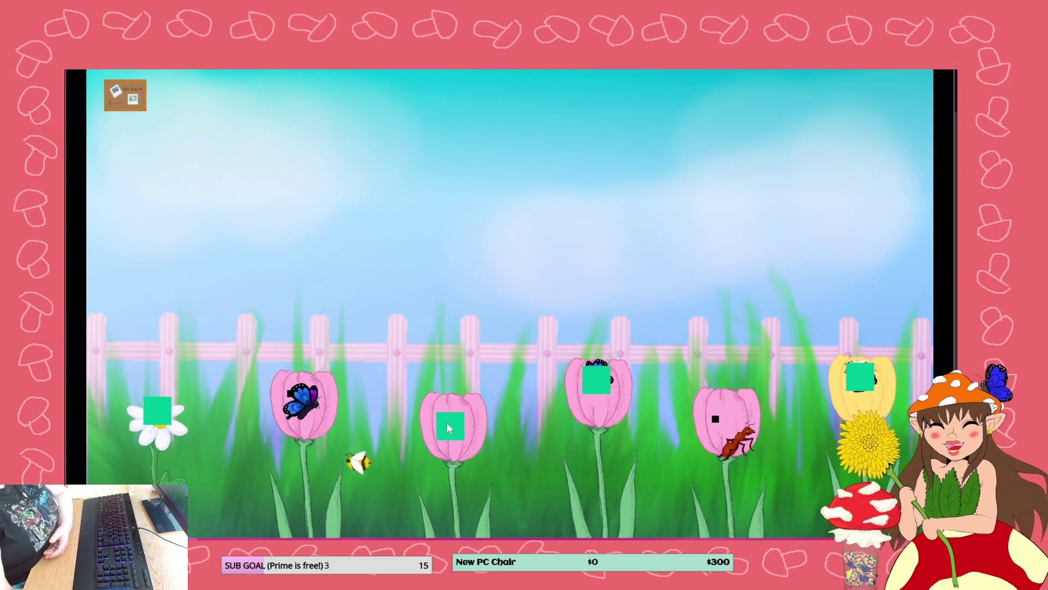
- Toggle off the reset-to-empty collision sub-event and test the flower scene in a preview
key(alt+F4)
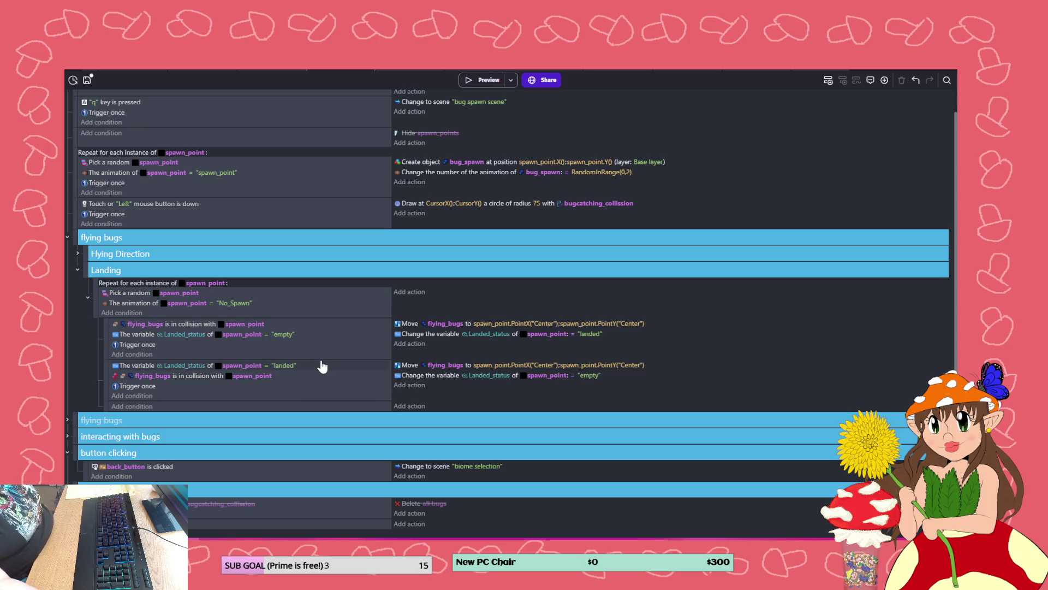
right_click(392, 389)
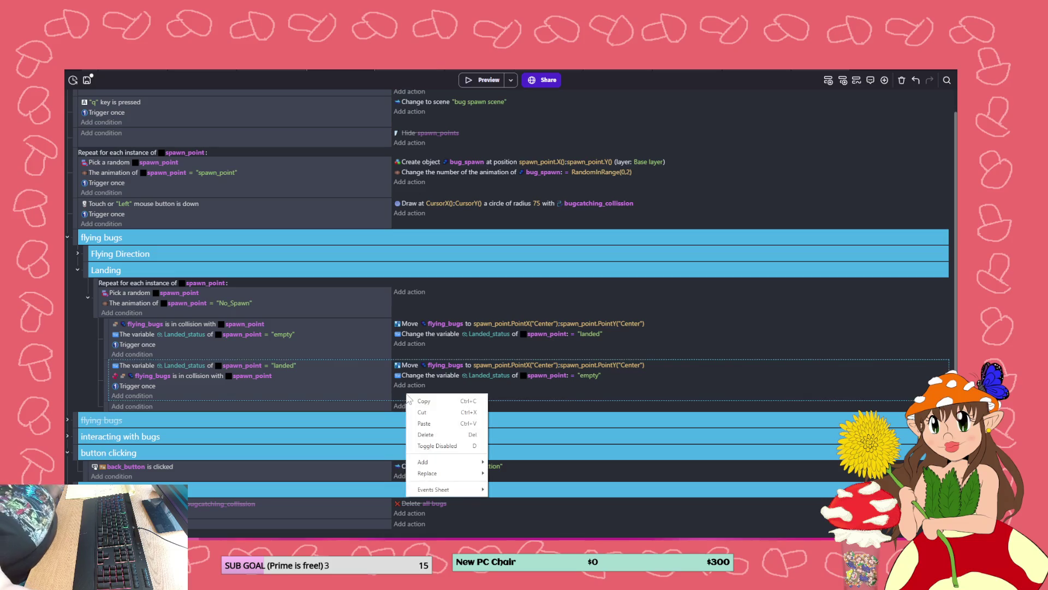
click(456, 444)
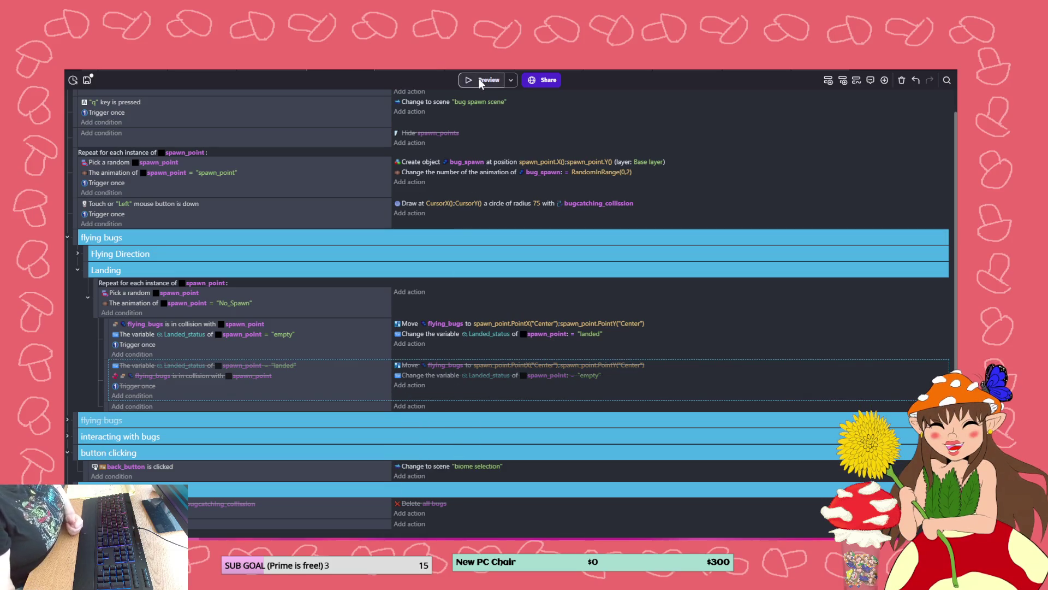
click(480, 81)
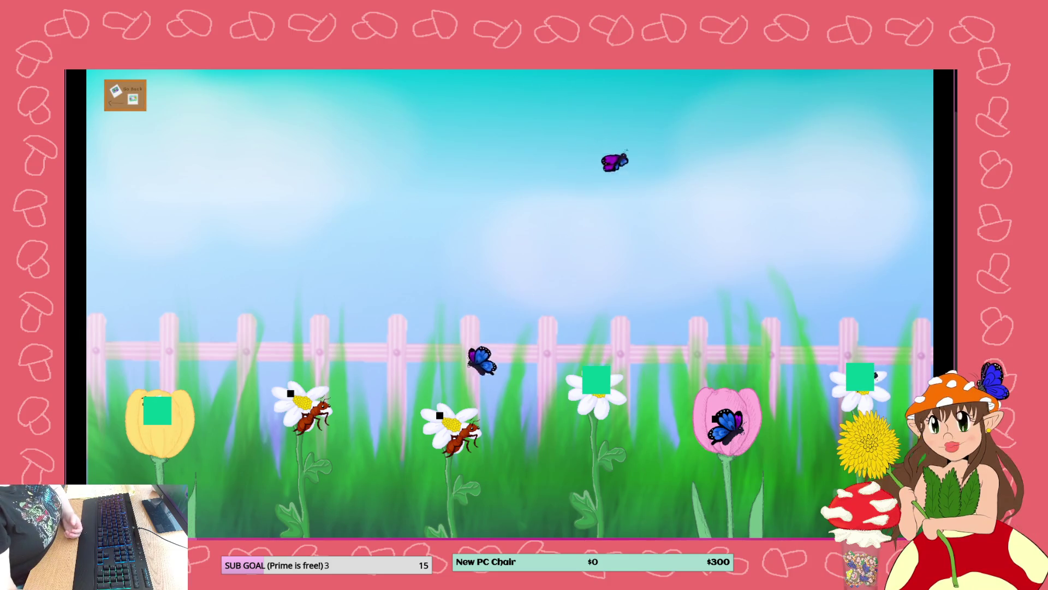
key(alt+F4)
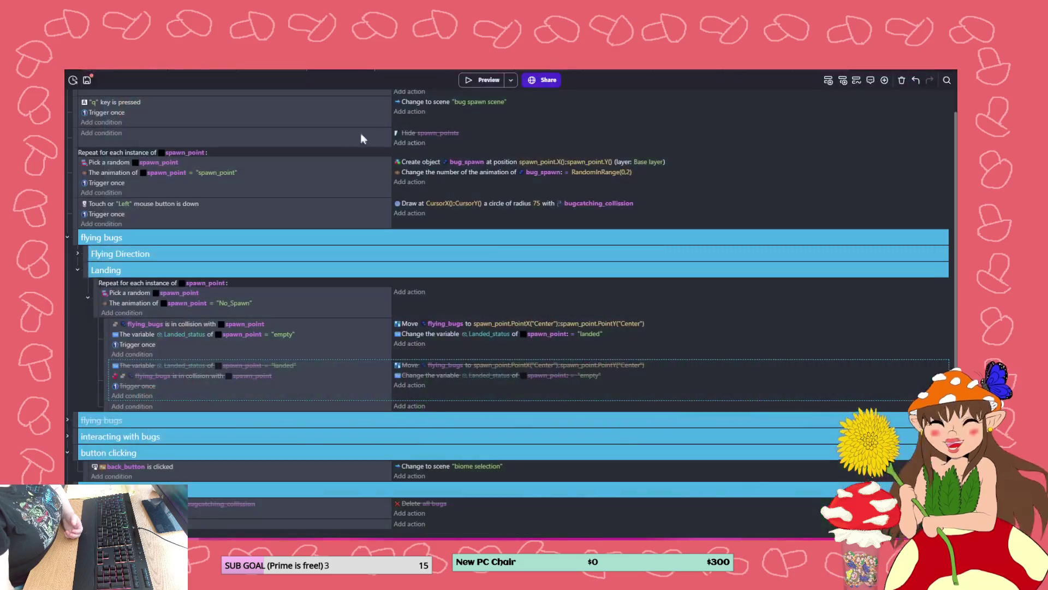
- Re-enable the Hide spawn_points action and check the result in a game preview
click(87, 81)
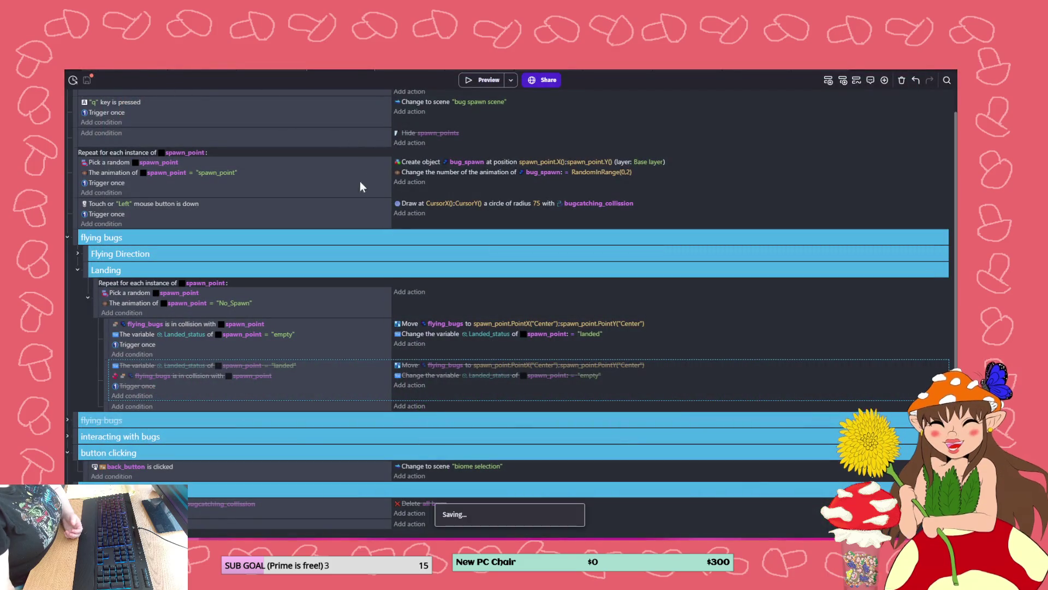
right_click(363, 142)
click(405, 196)
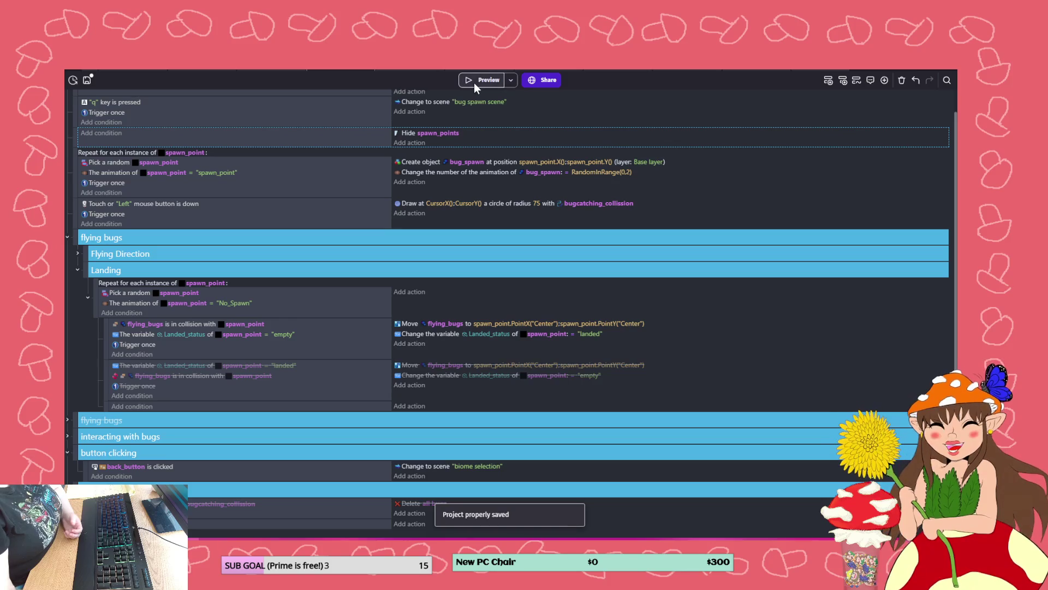
click(474, 83)
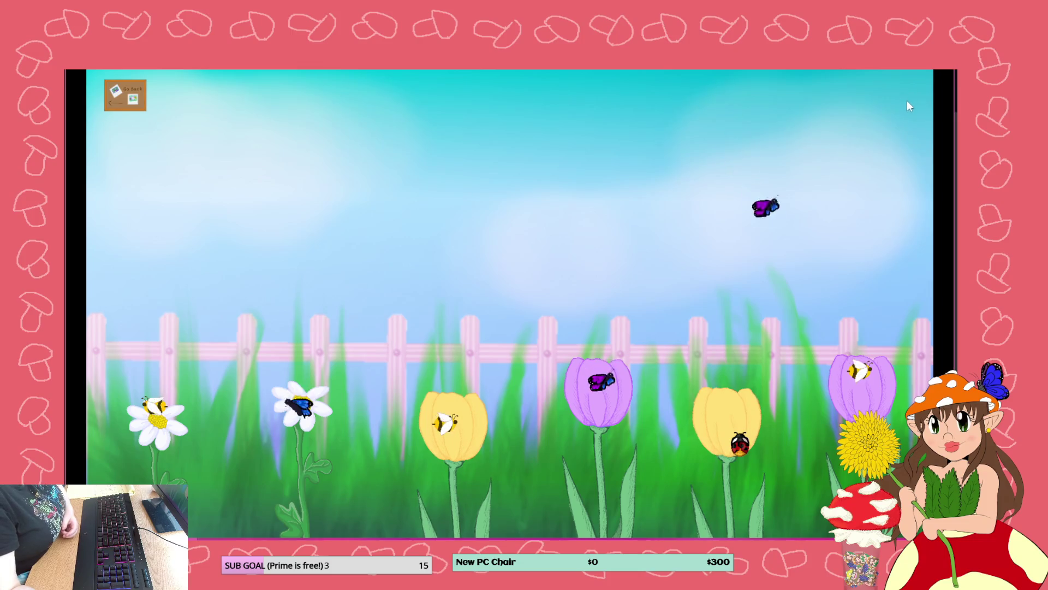
click(945, 70)
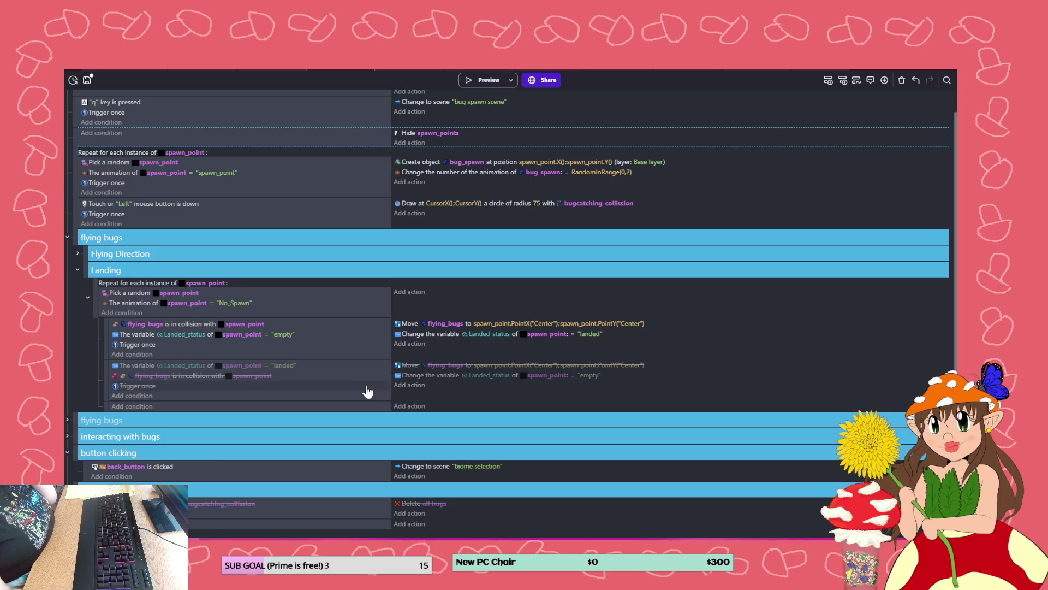
- Save the project and scroll the event sheet back to the top
click(86, 81)
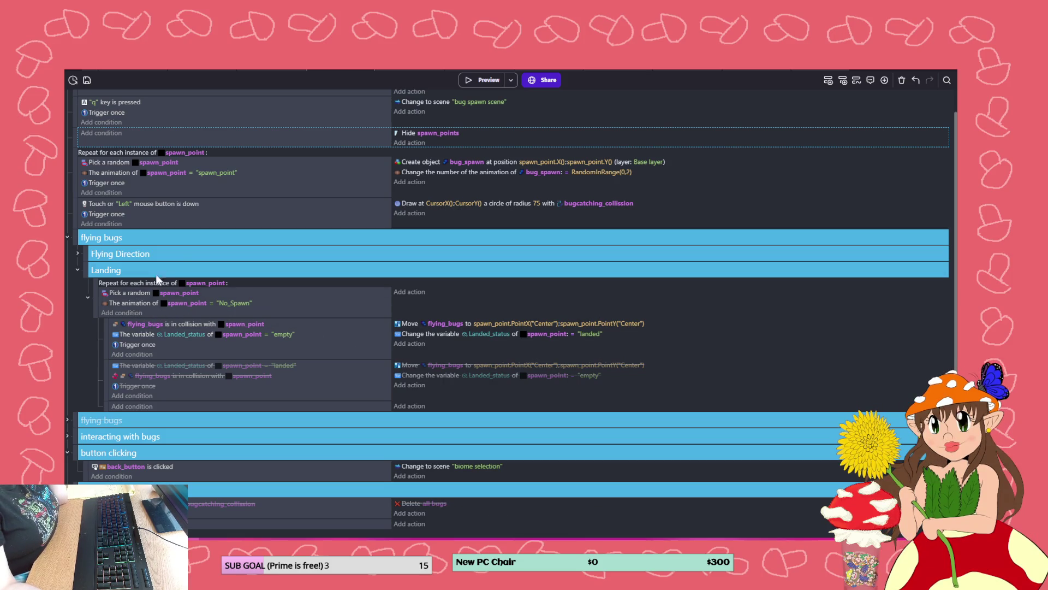
scroll(255, 191, up, 1)
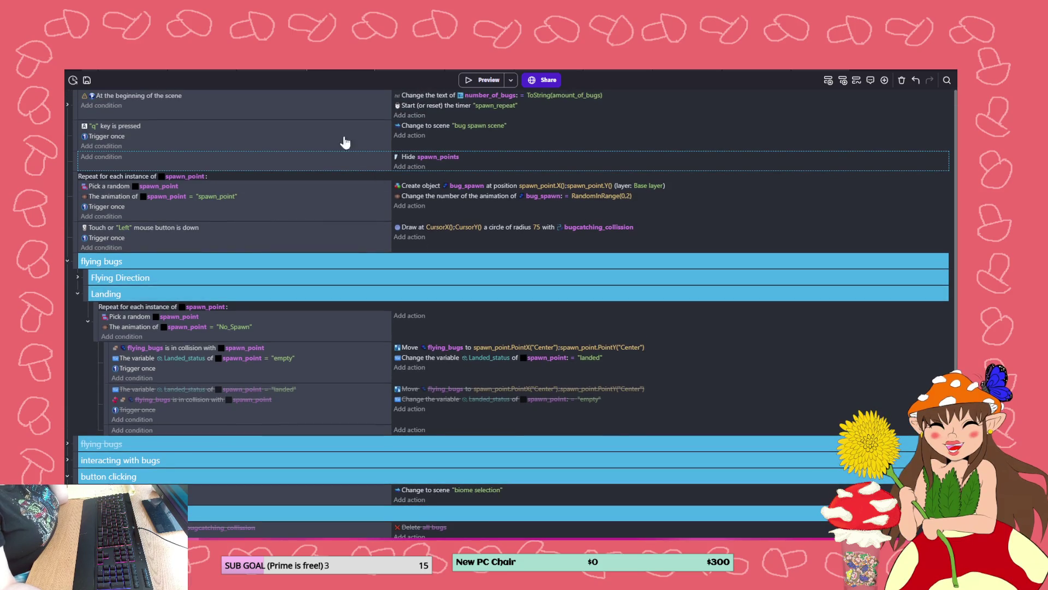
- Duplicate the 'Start (or reset) the timer' action in the beginning-of-scene event
click(145, 97)
click(290, 109)
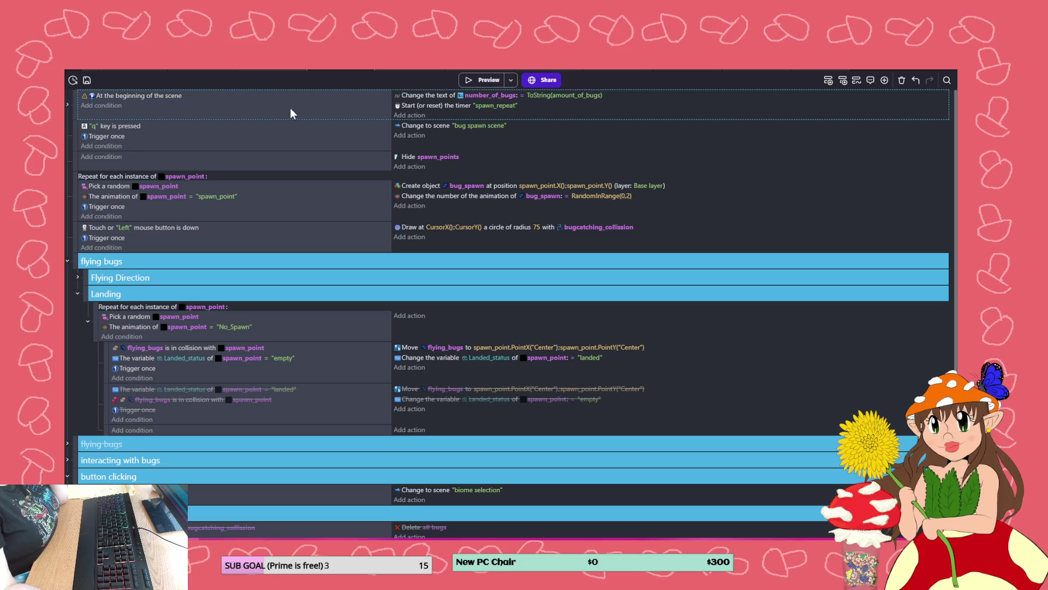
click(410, 115)
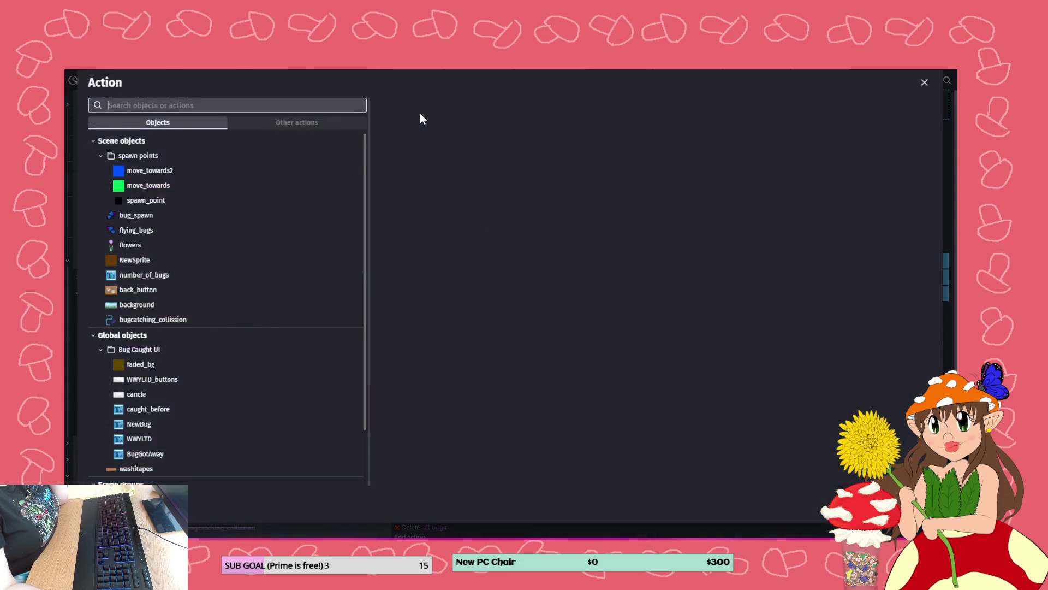
key(Escape)
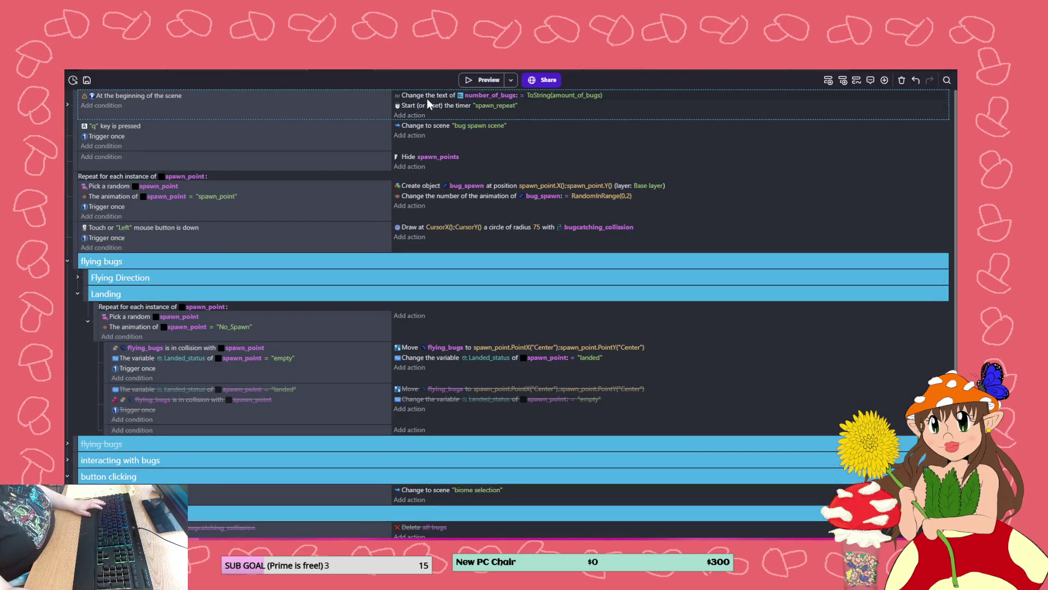
click(427, 104)
mouse_move(433, 106)
mouse_down()
mouse_move(426, 124)
mouse_move(480, 120)
mouse_up()
- Rename the copied timer to 'landing_timer' and start a condition on the Landing loop
click(487, 117)
text(")
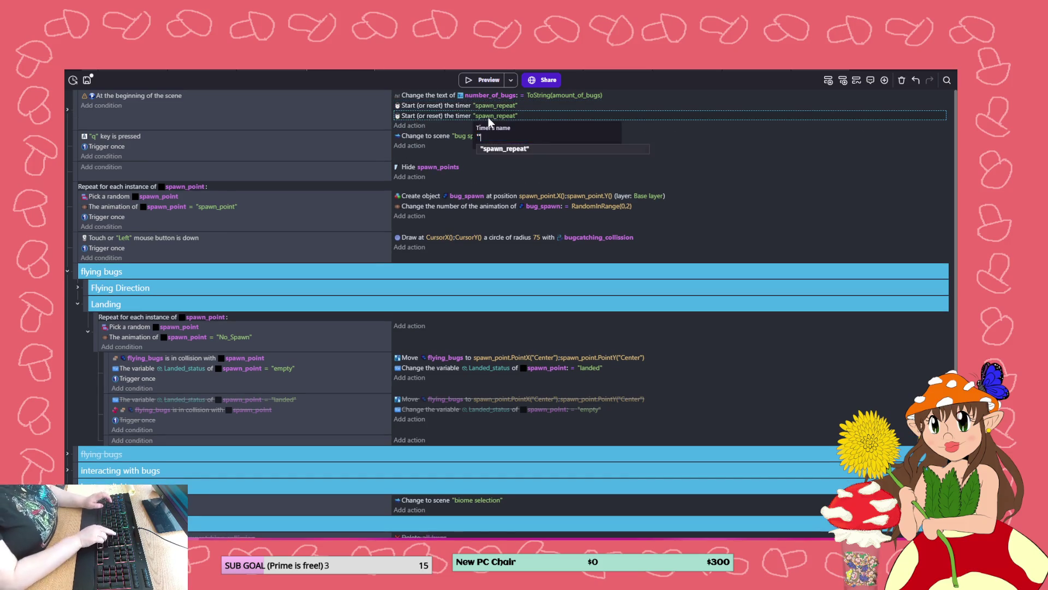
text(landing_timer)
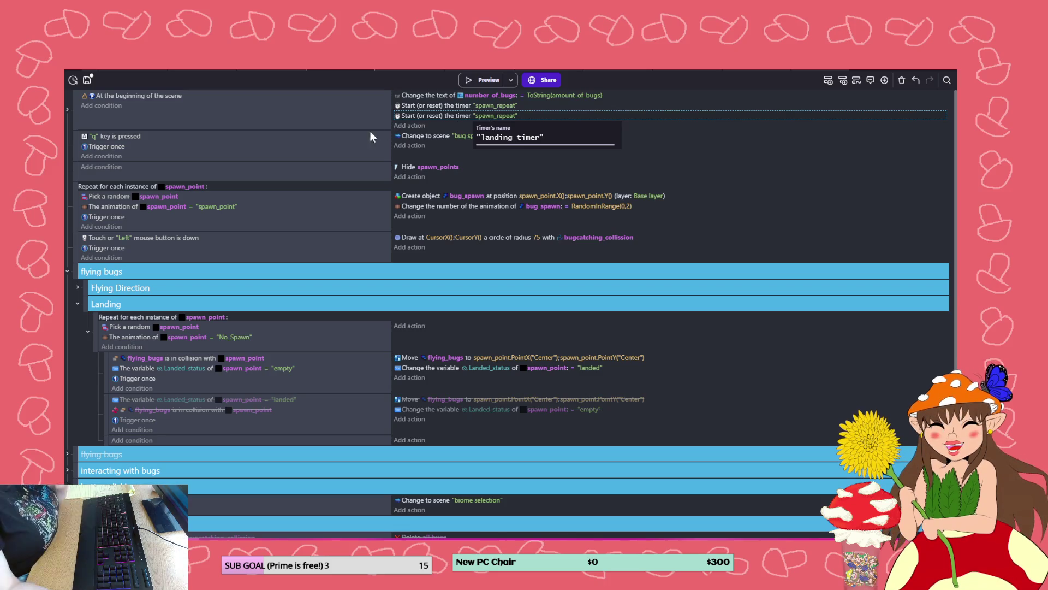
click(357, 147)
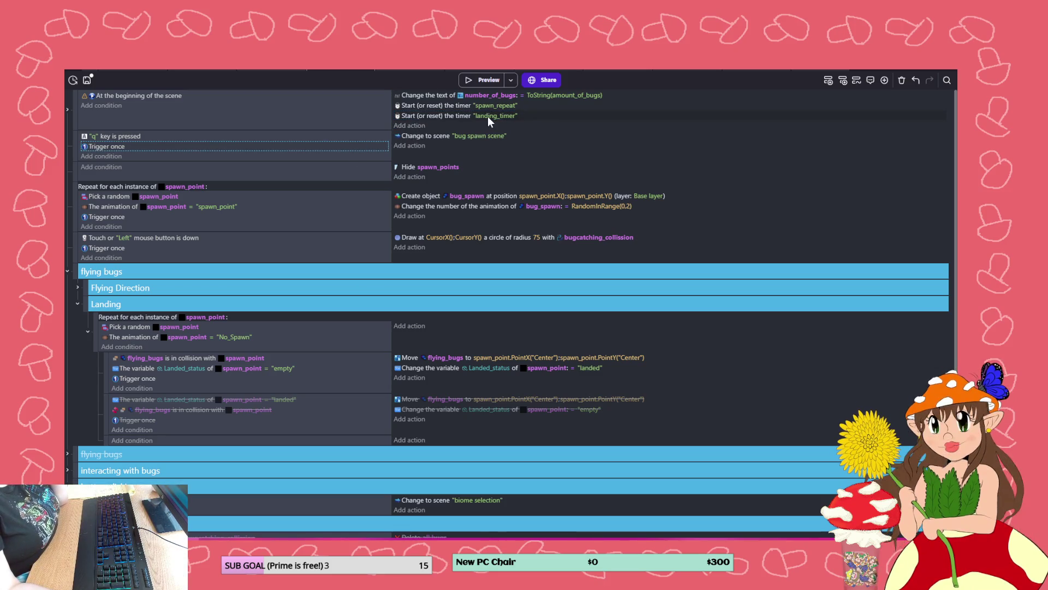
click(487, 117)
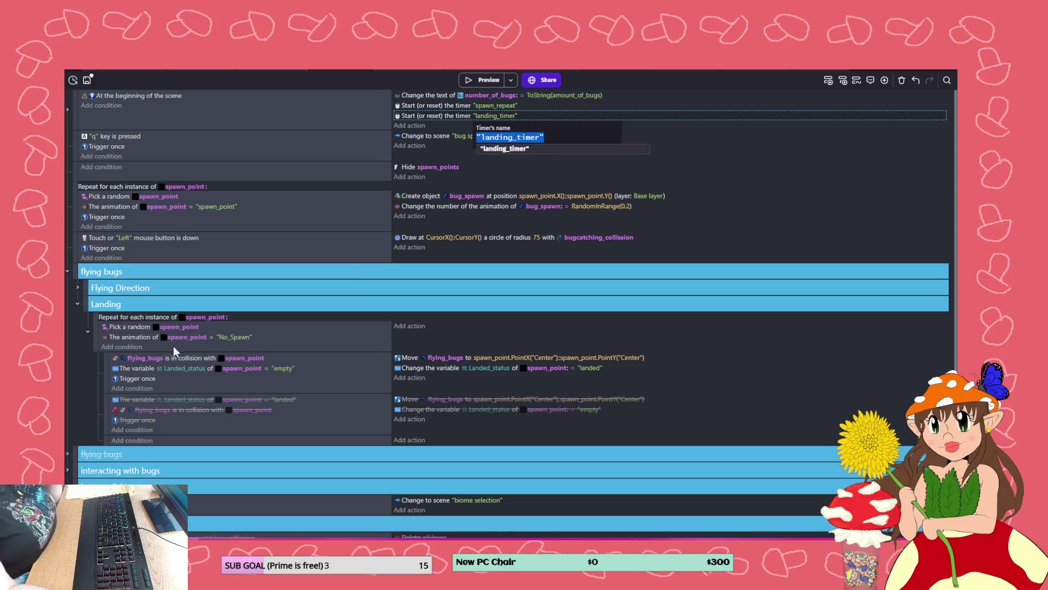
click(140, 350)
click(139, 349)
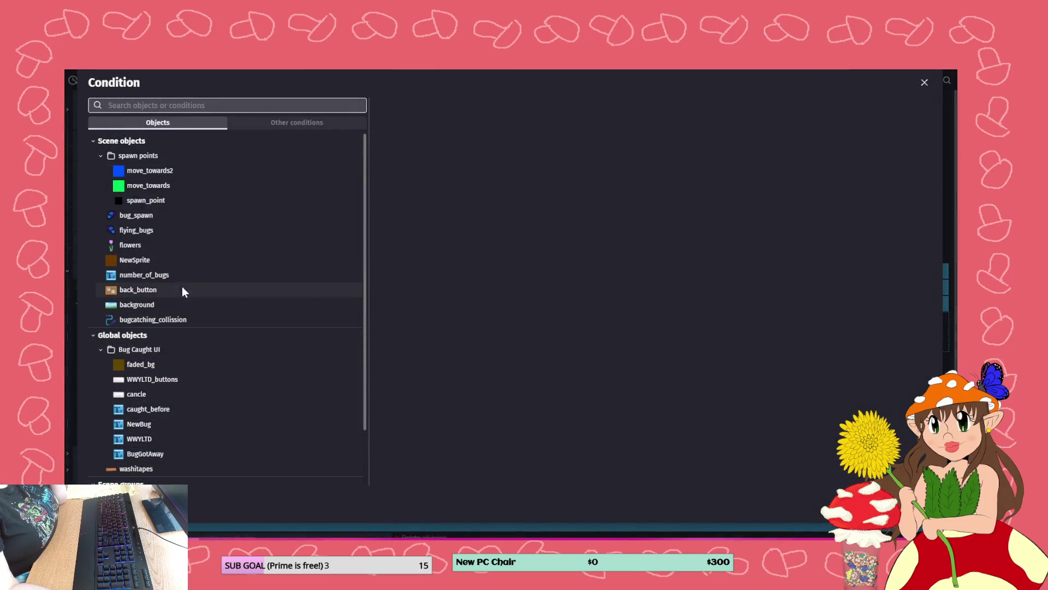
- Add a landing_timer 'Repeat every RandomFloatInRange(1,5) seconds' condition, then preview the game
click(273, 123)
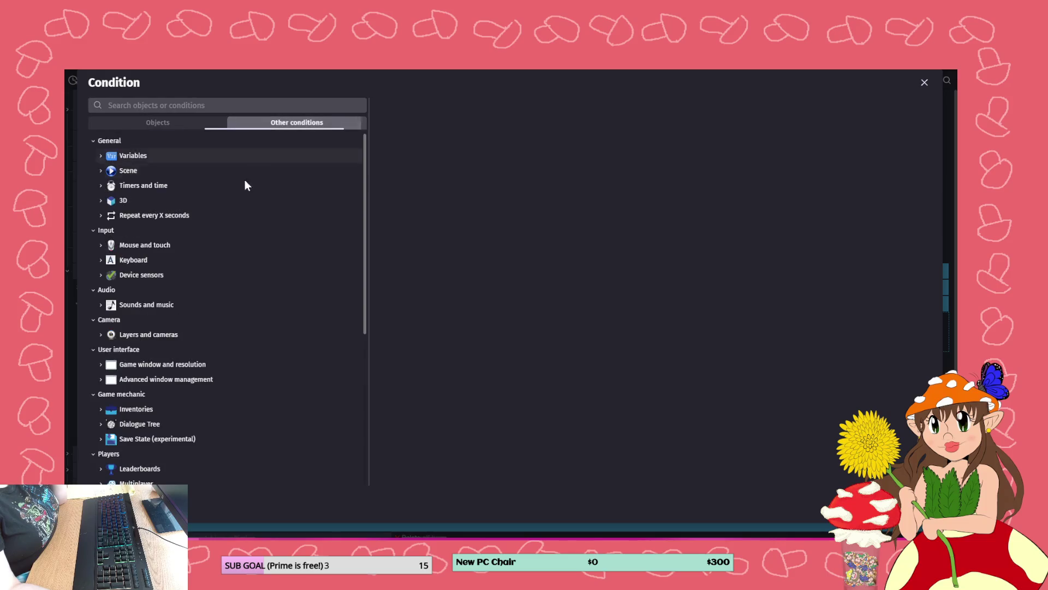
click(155, 215)
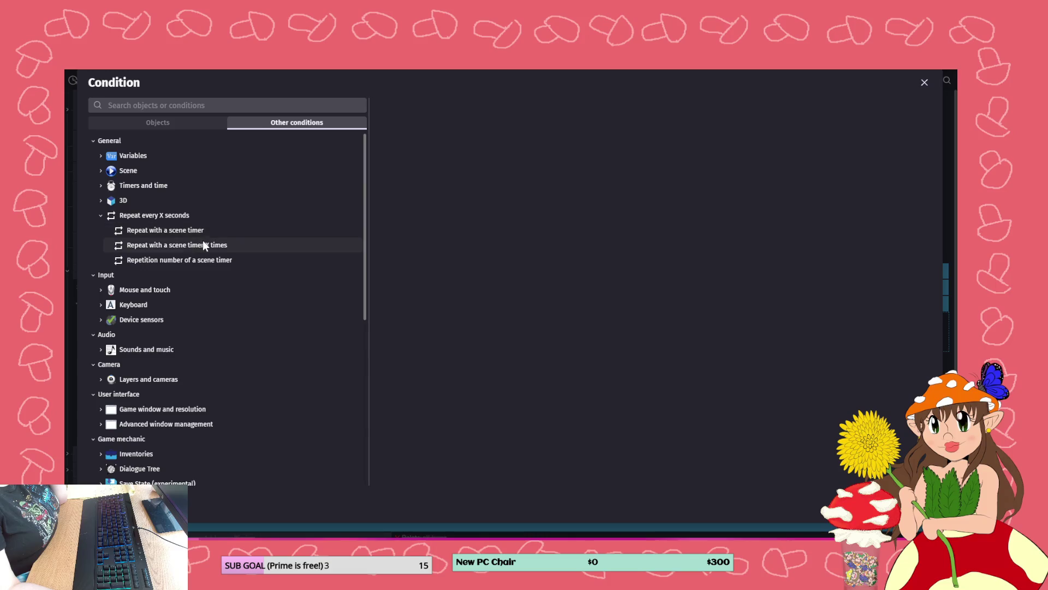
click(193, 230)
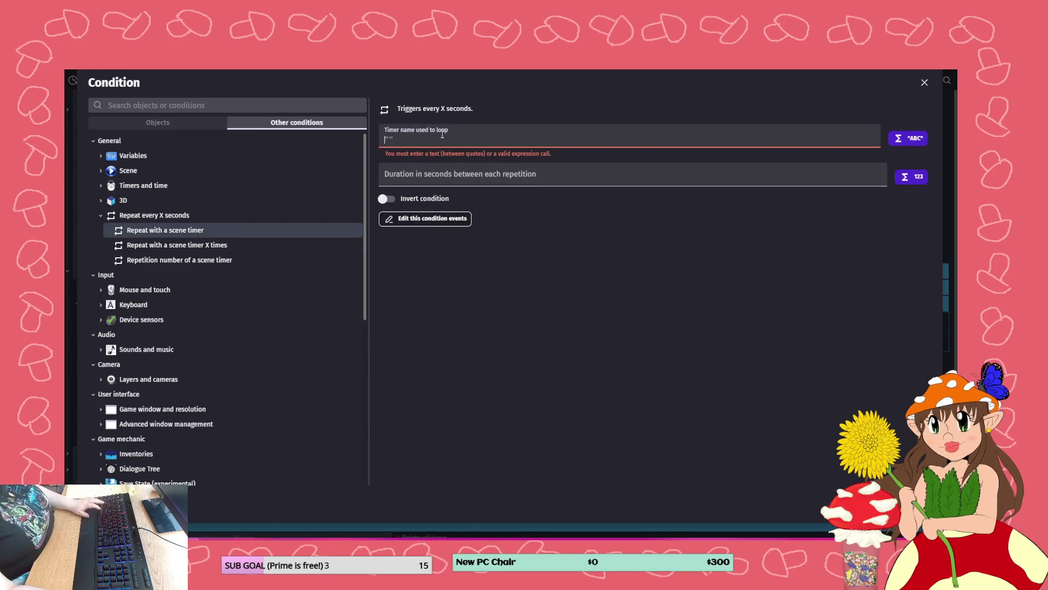
text("landing_timer")
click(434, 163)
text(randomFloatInRange()
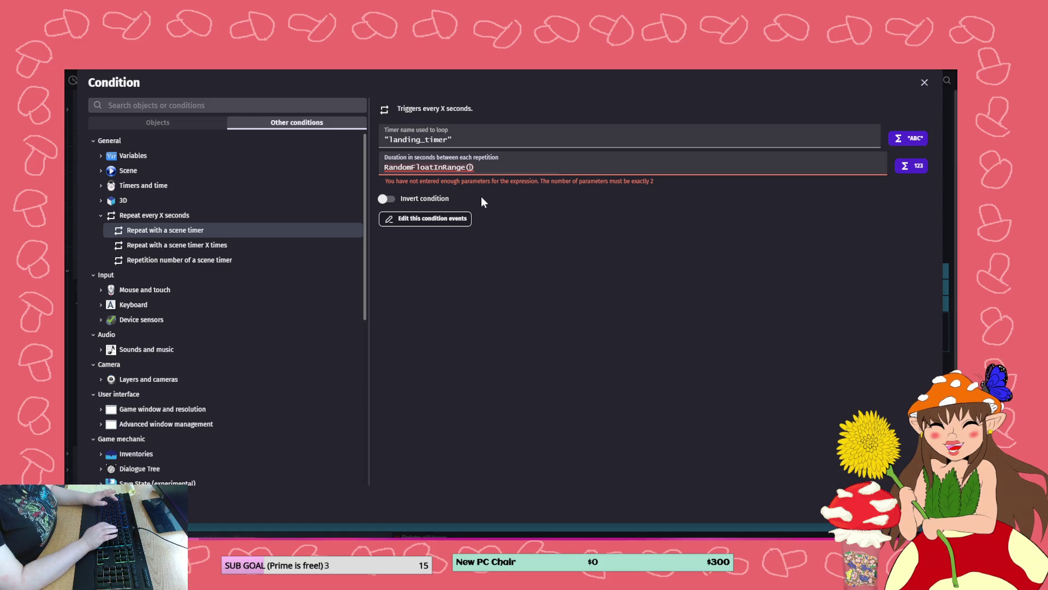
text(3)
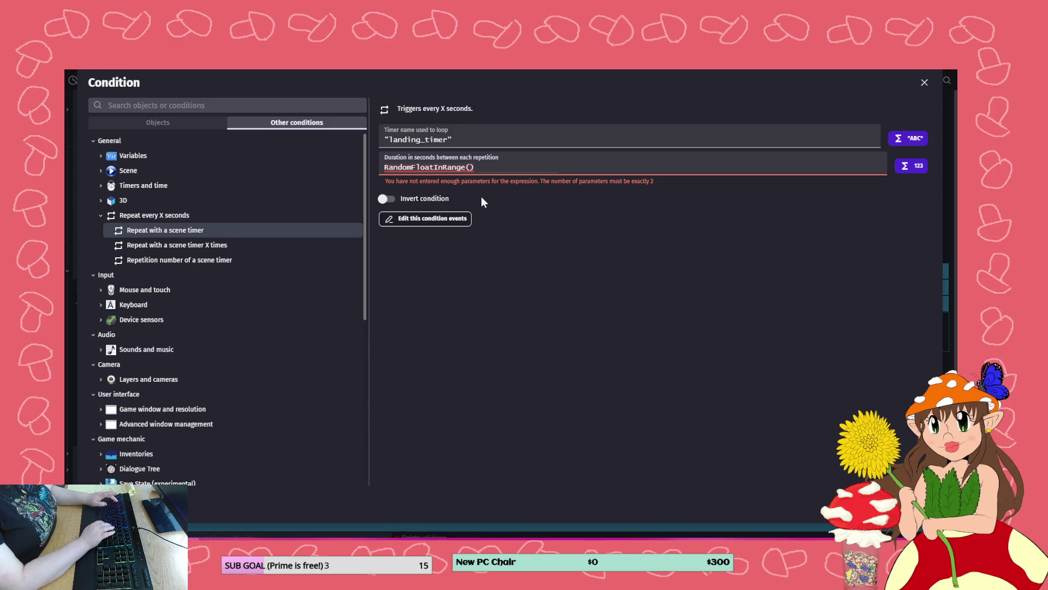
text(1,5)
click(590, 273)
key(Return)
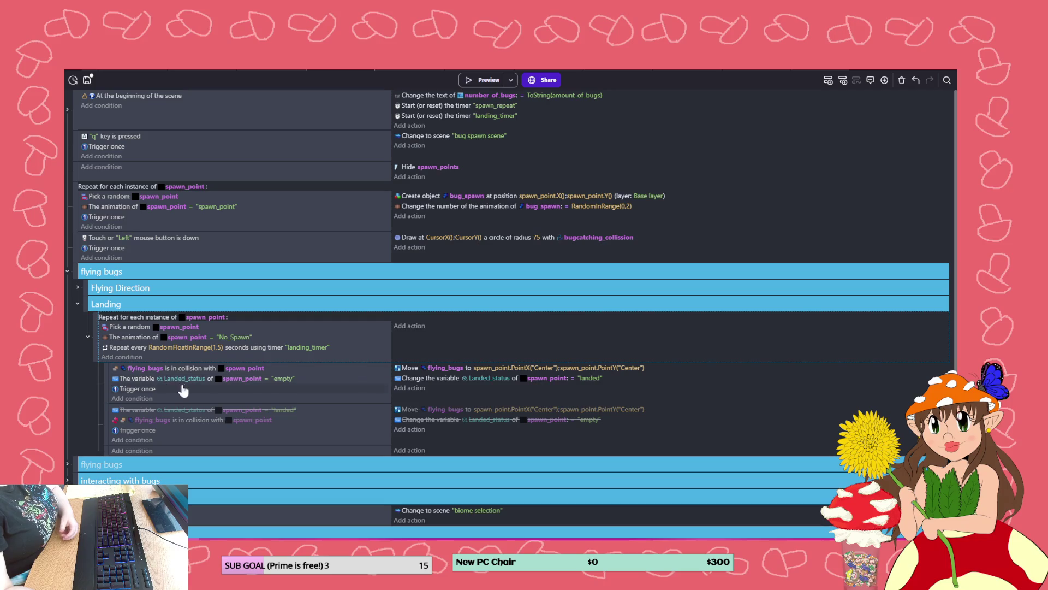
click(477, 76)
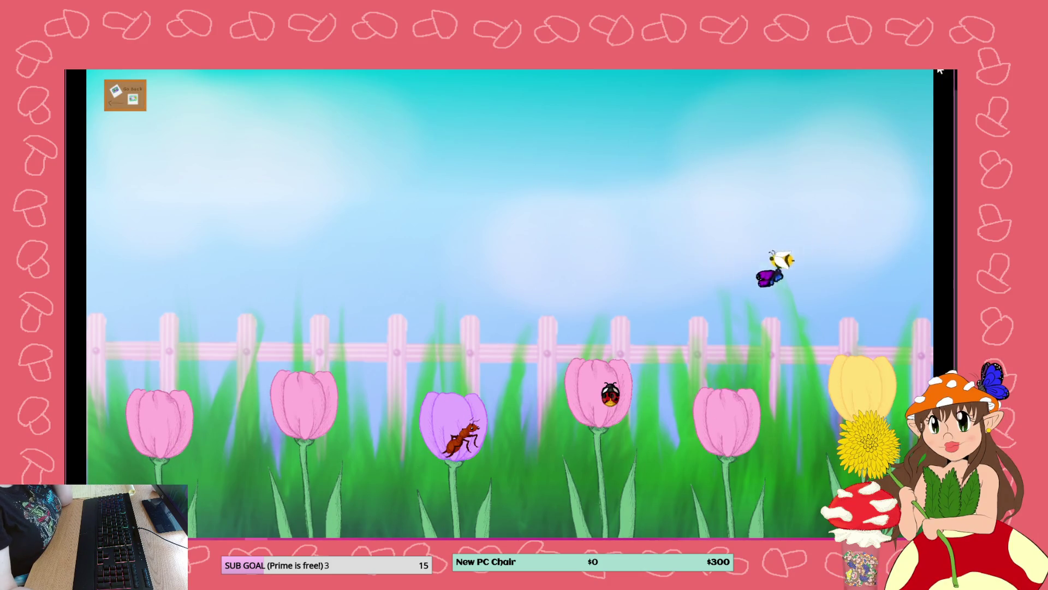
click(944, 71)
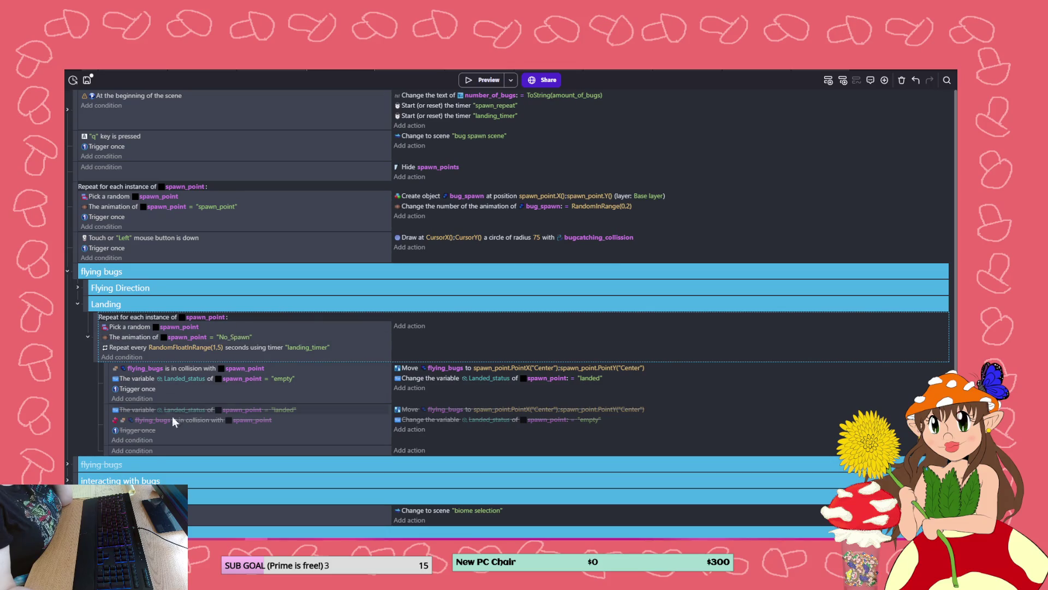
- Add a new empty event at the top of the Landing group
scroll(311, 299, down, 1)
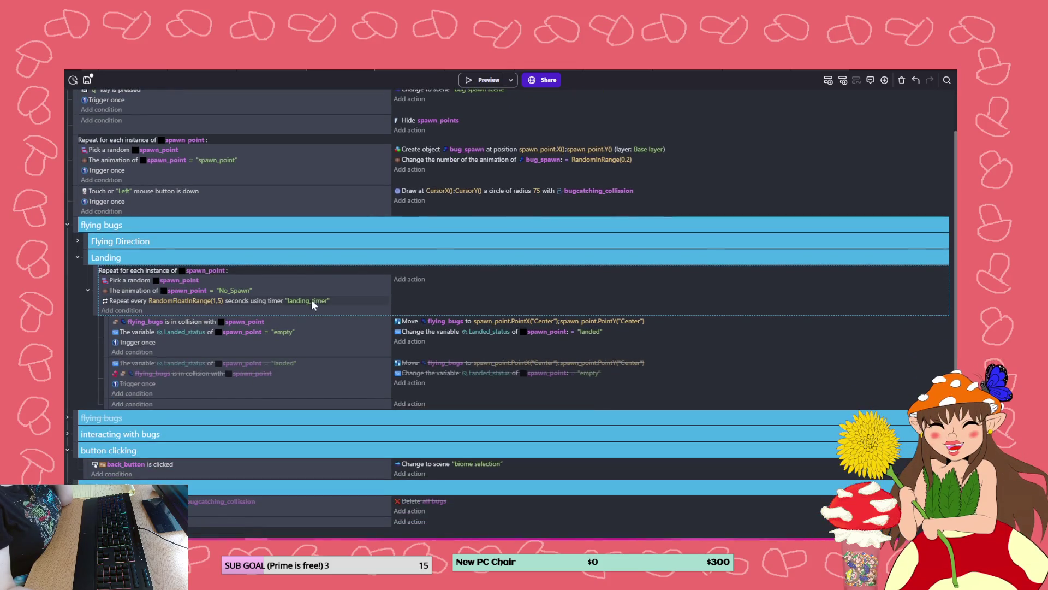
right_click(398, 303)
mouse_move(436, 368)
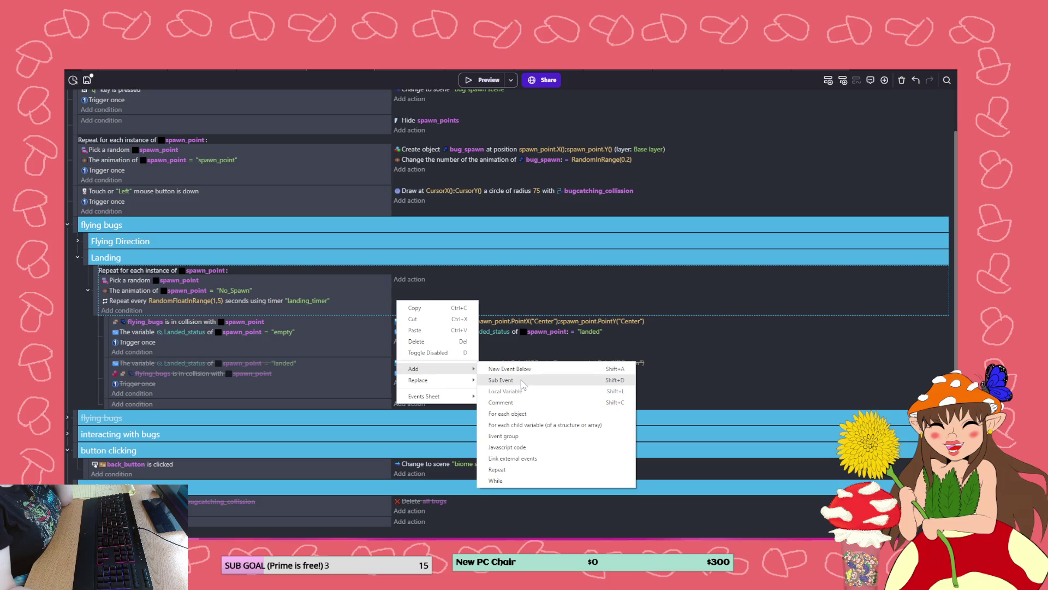
click(163, 383)
mouse_move(104, 409)
mouse_down()
mouse_move(100, 281)
mouse_move(105, 293)
mouse_move(133, 274)
mouse_up()
- Change the repeat interval to RandomFloatInRange(0.5,2) seconds and preview the game
click(216, 272)
key(Delete)
key(Delete)
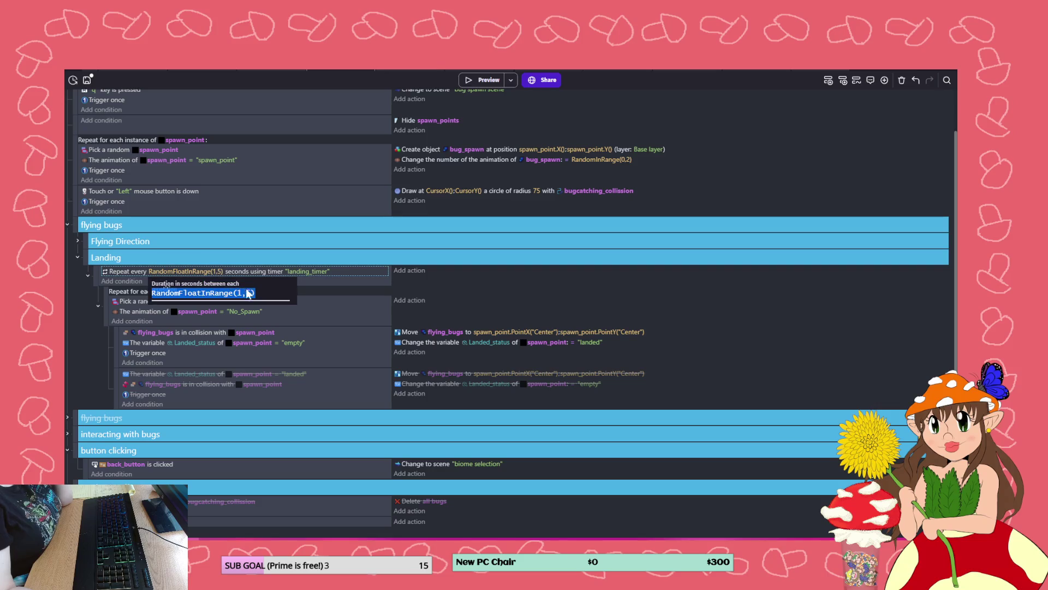
key(BackSpace)
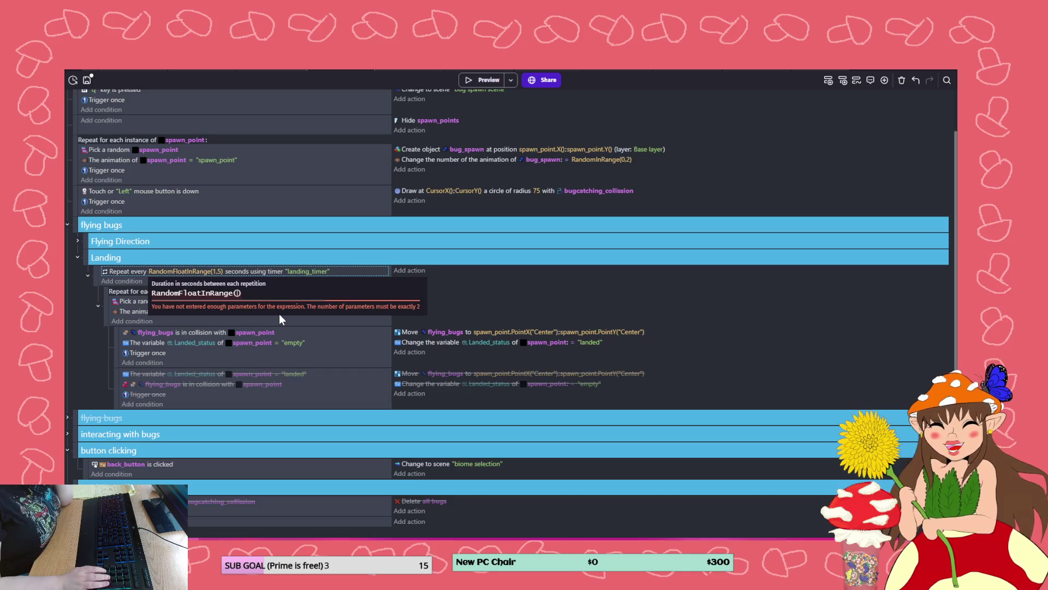
text(0.5)
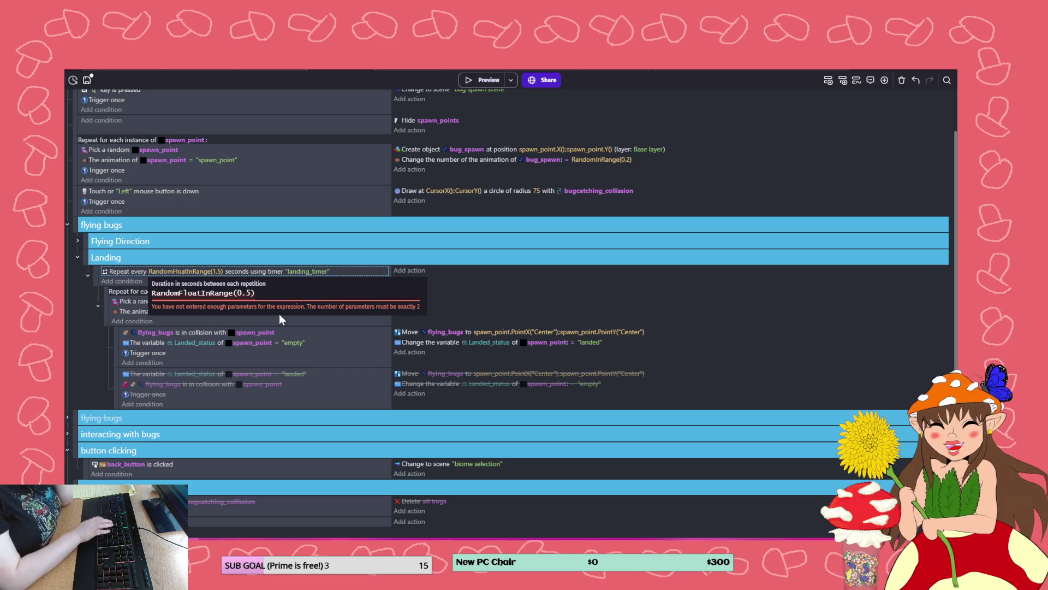
text(,2)
click(458, 278)
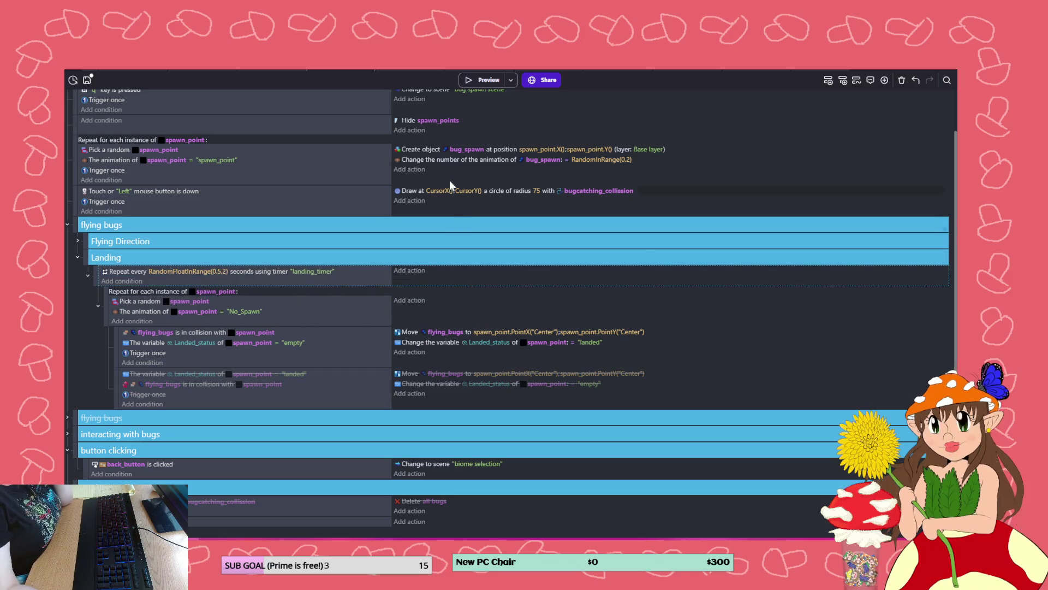
click(469, 81)
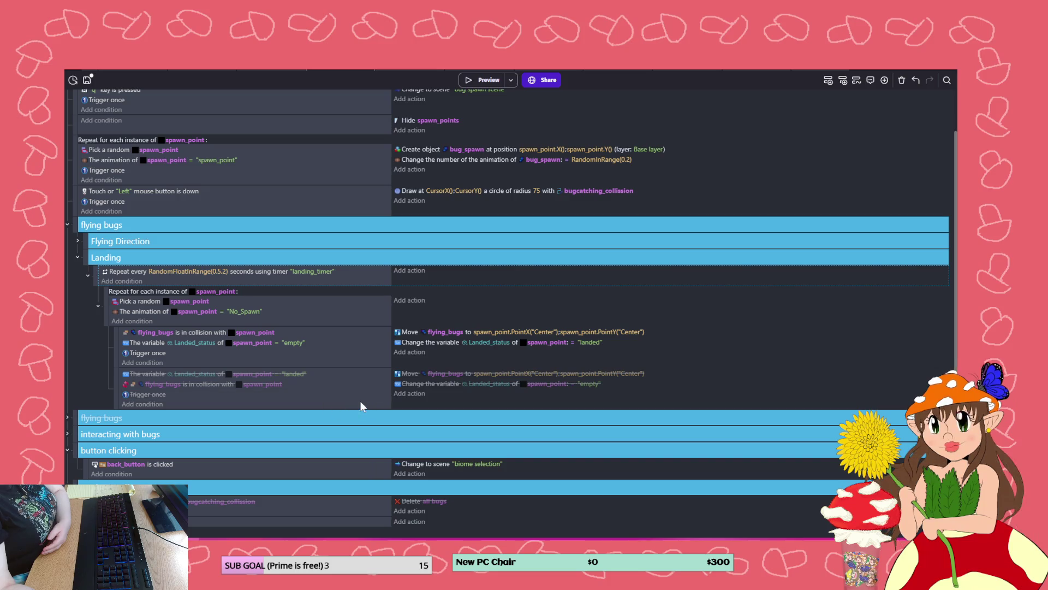
- Save the project with Ctrl+S and switch to the bug spawn scene layout
key(ctrl+s)
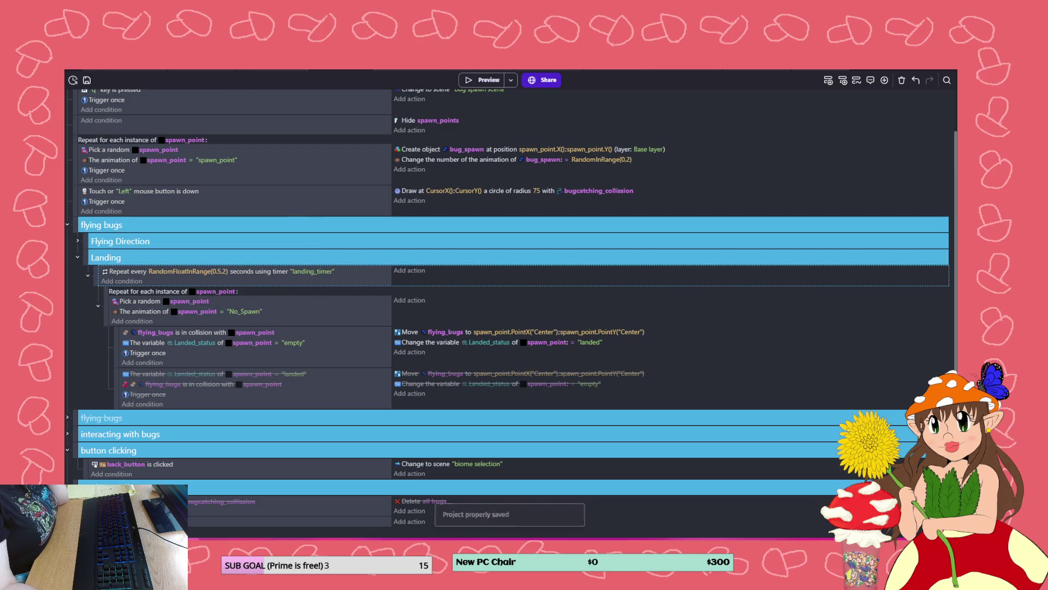
click(276, 68)
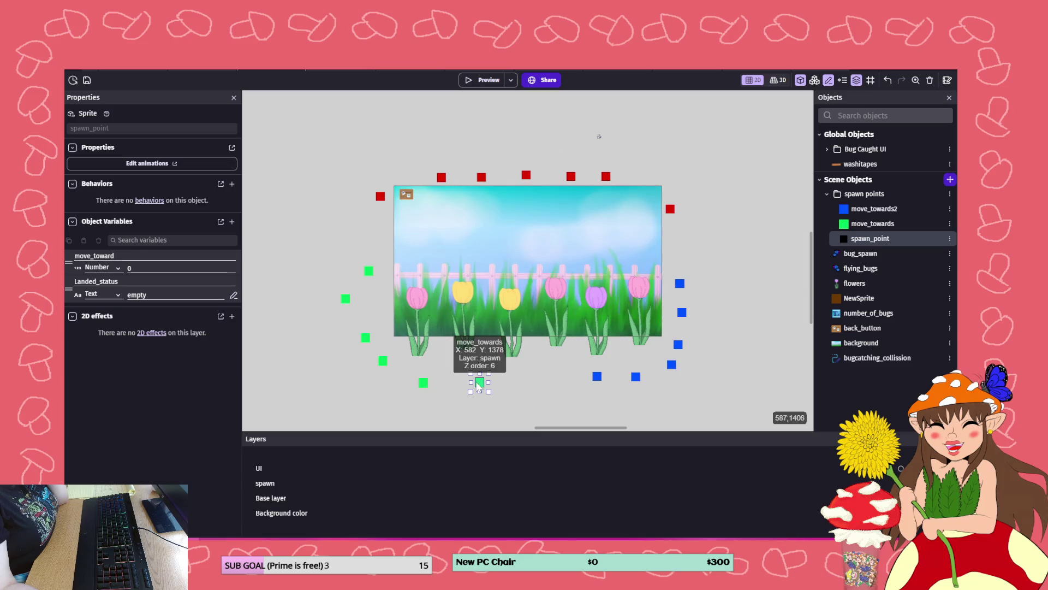
- Add two red spawn point copies to the top row and nudge the green and blue markers
drag(611, 178, 629, 178)
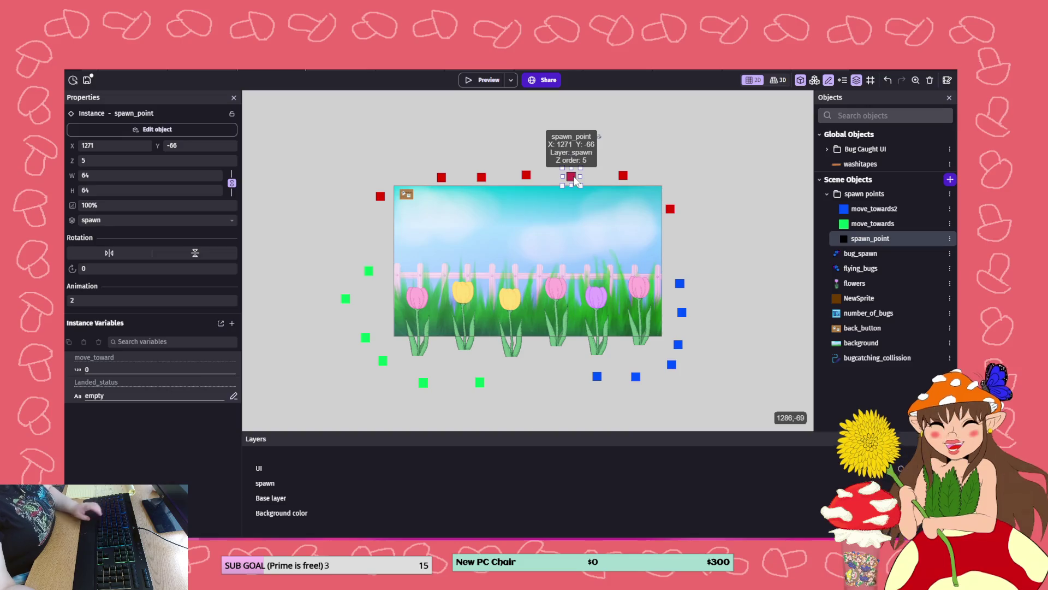
key(ctrl+z)
drag(606, 178, 636, 180)
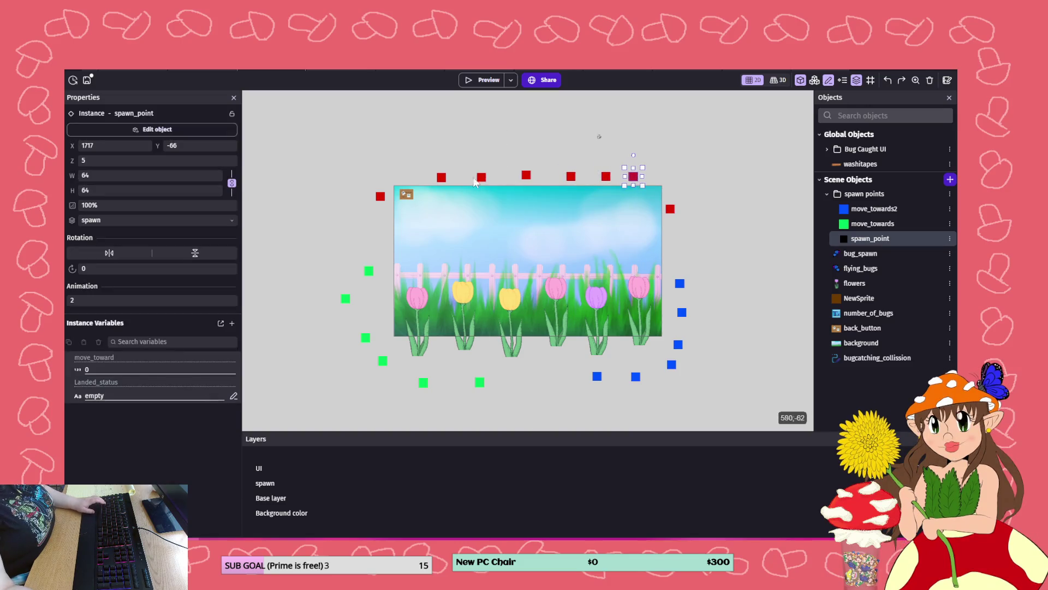
drag(441, 178, 416, 178)
drag(479, 384, 462, 385)
drag(597, 377, 611, 380)
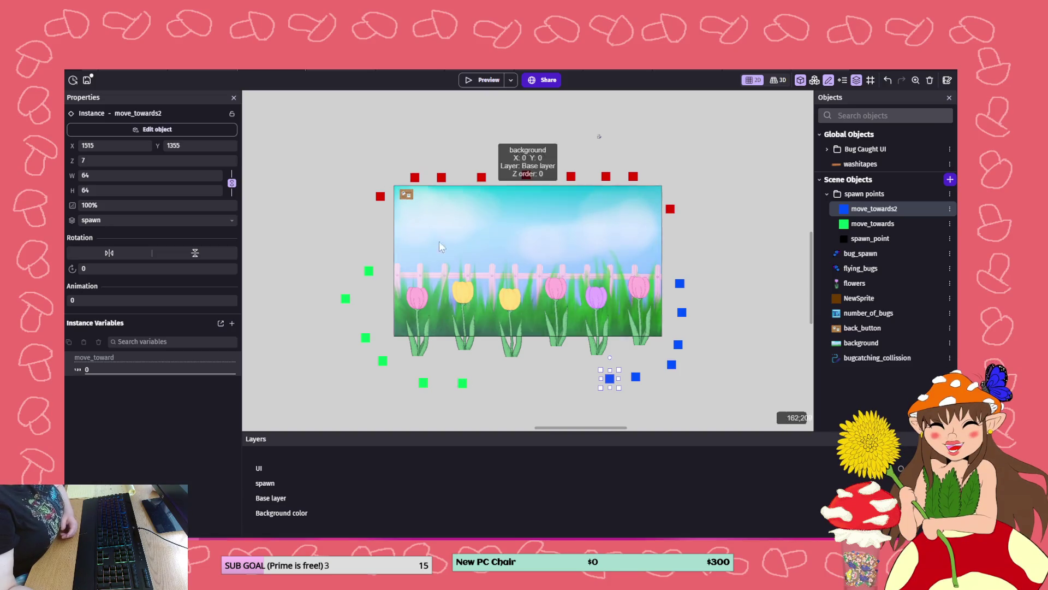
- Save the project and return to the events sheet
click(86, 80)
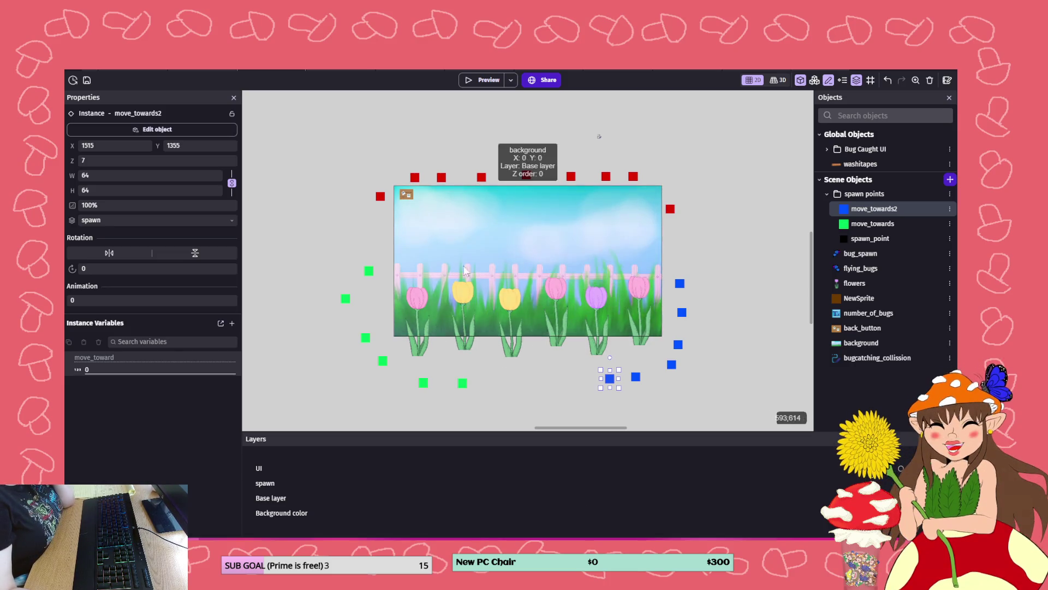
click(87, 80)
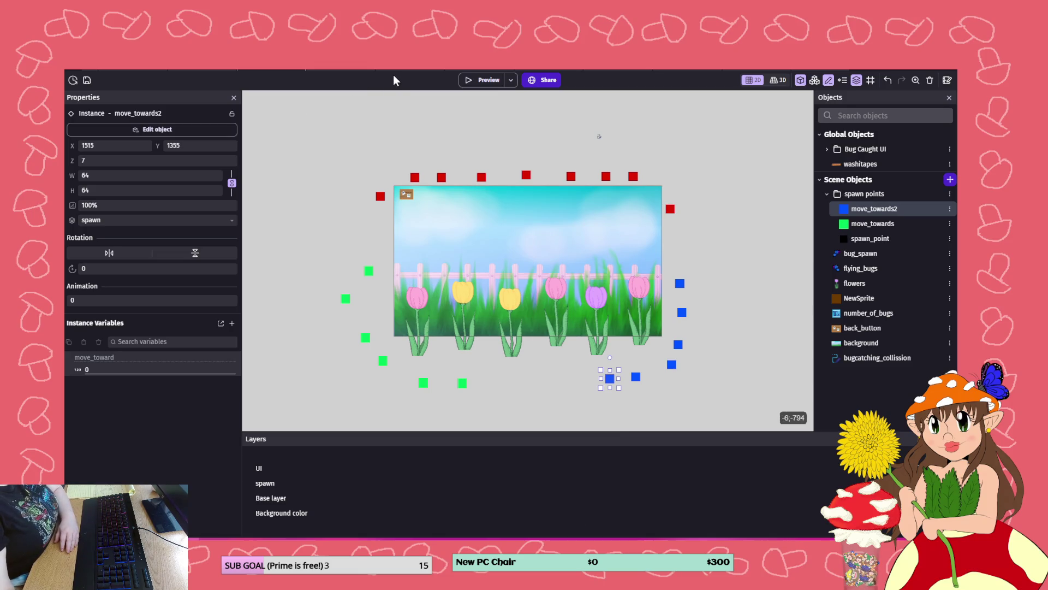
click(354, 72)
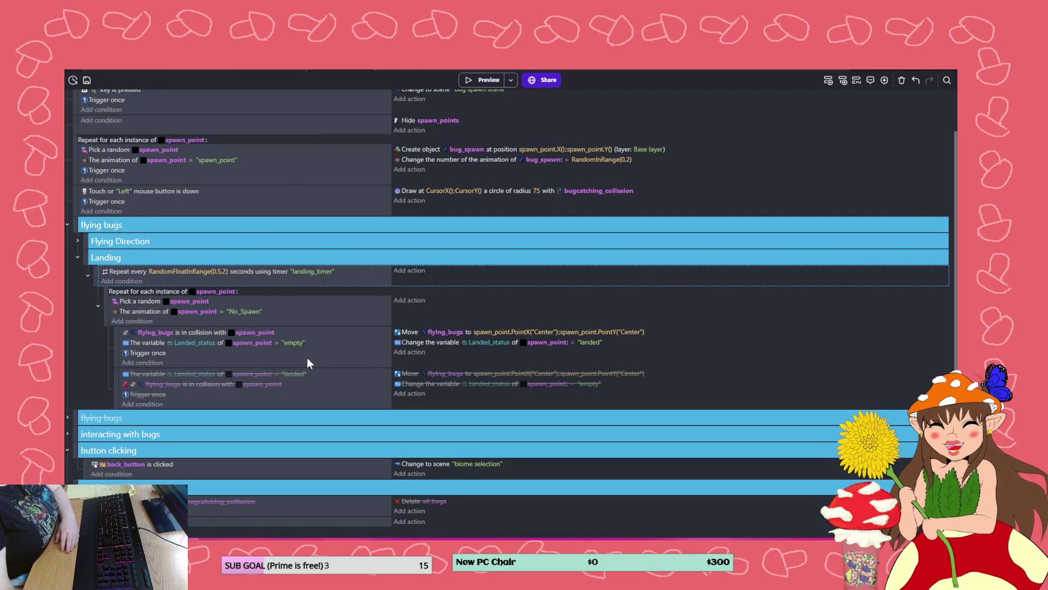
- Add an empty sub-event under the landing collision event
right_click(349, 362)
mouse_move(368, 428)
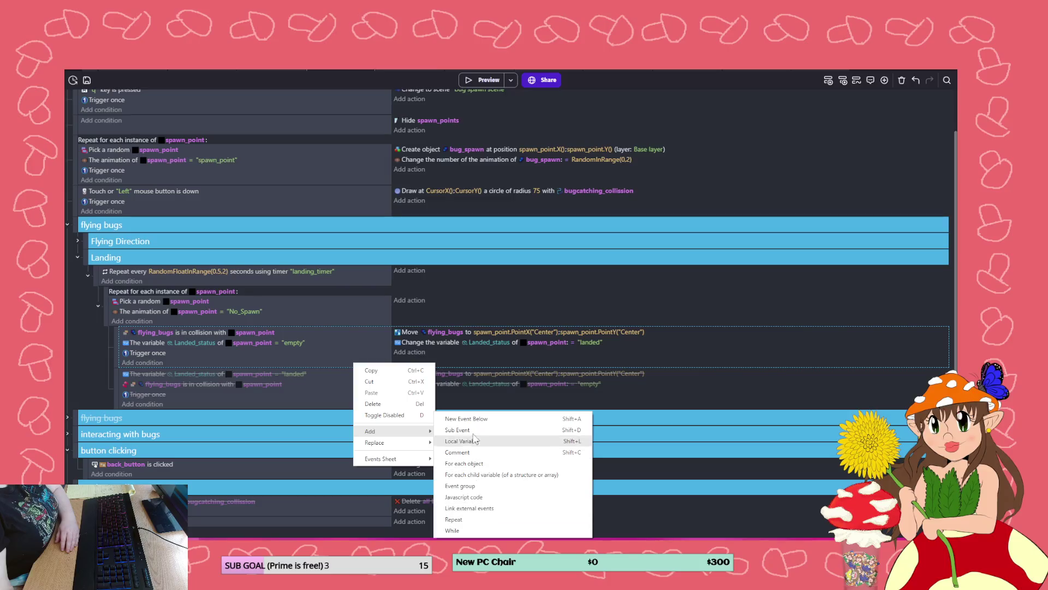
click(541, 440)
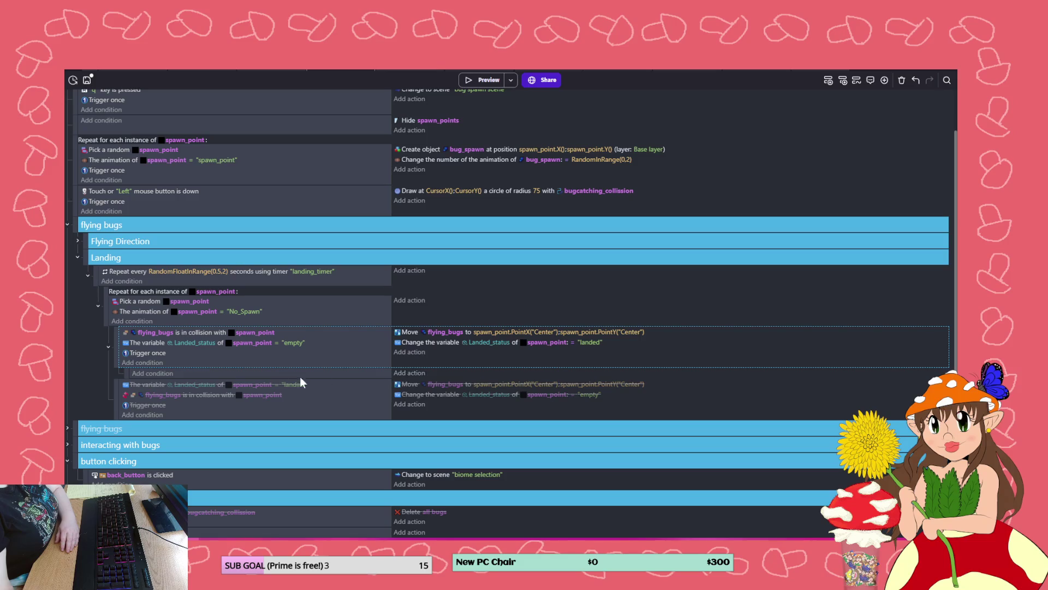
click(162, 375)
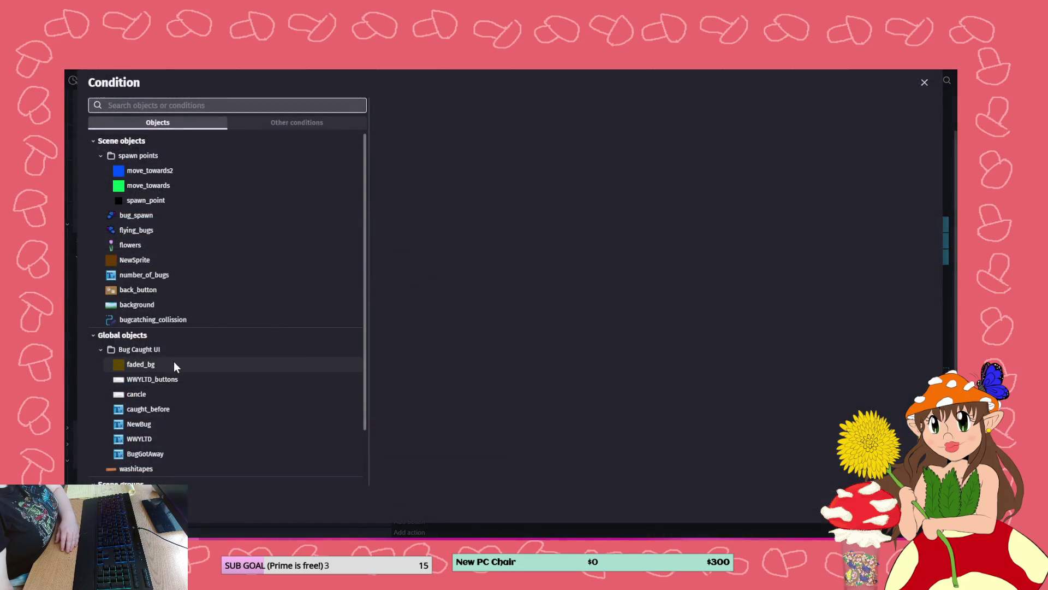
key(Escape)
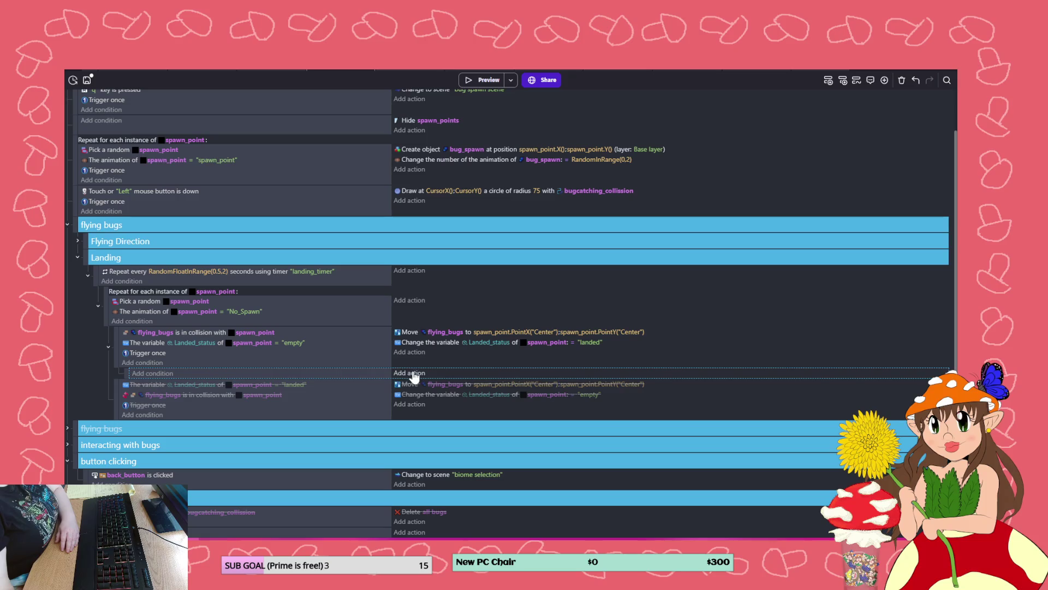
- Give the sub-event a flying_bugs 'Pause the animation' action and preview the game
click(413, 374)
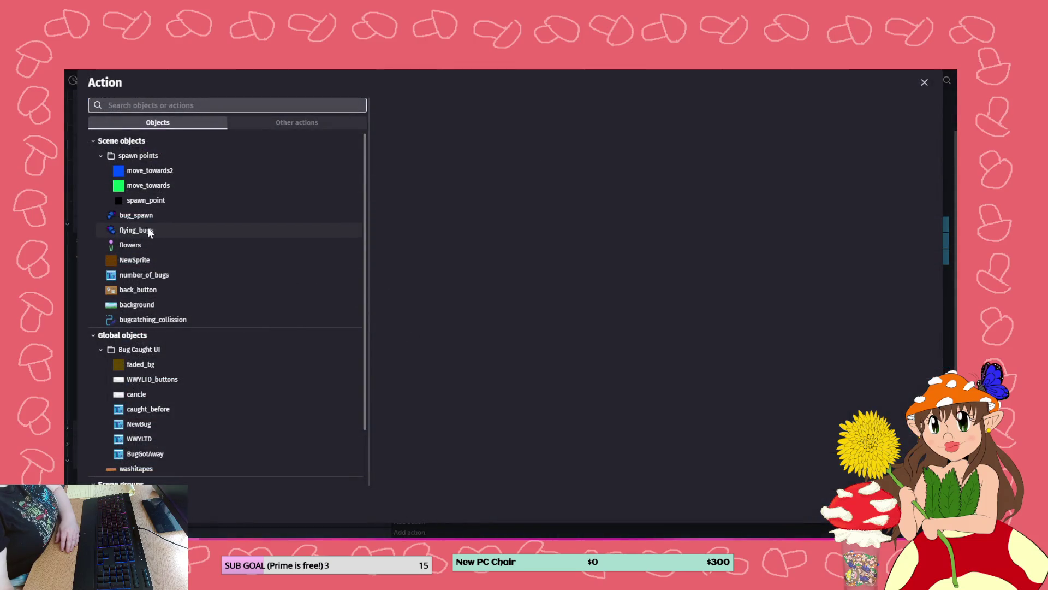
click(142, 229)
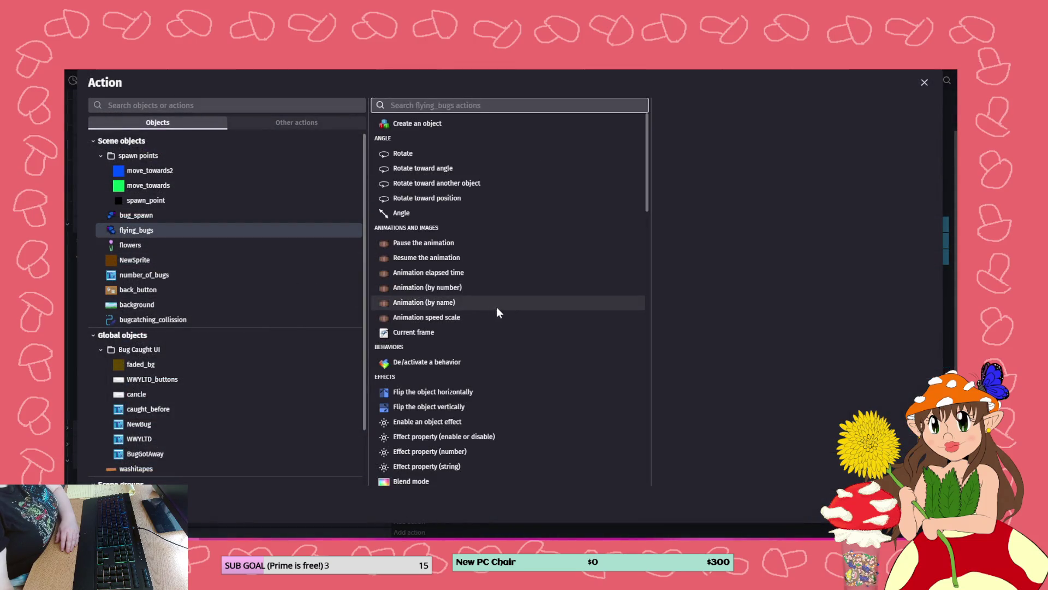
click(443, 245)
key(Return)
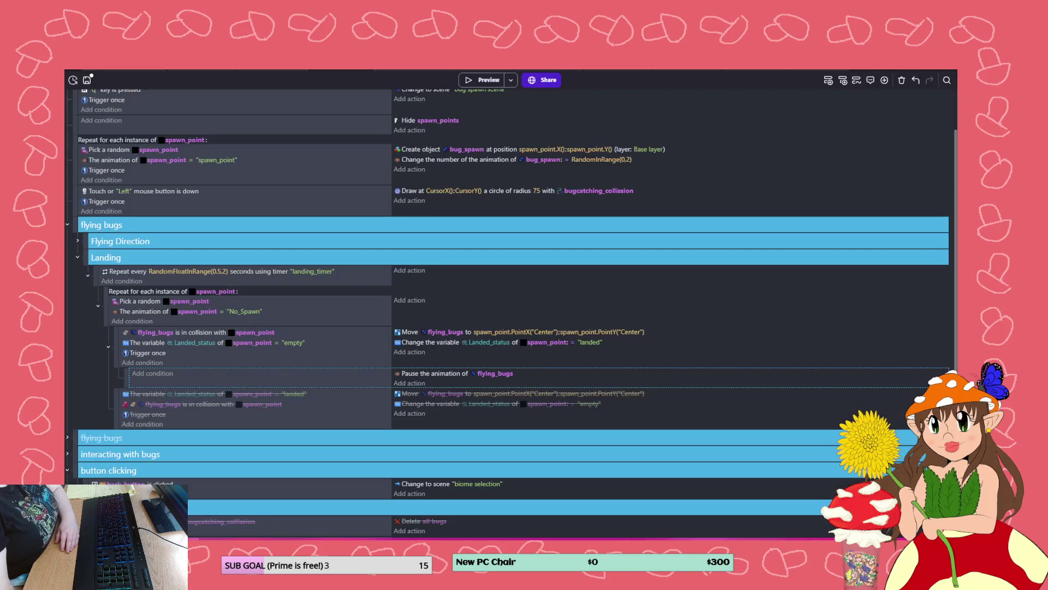
click(476, 83)
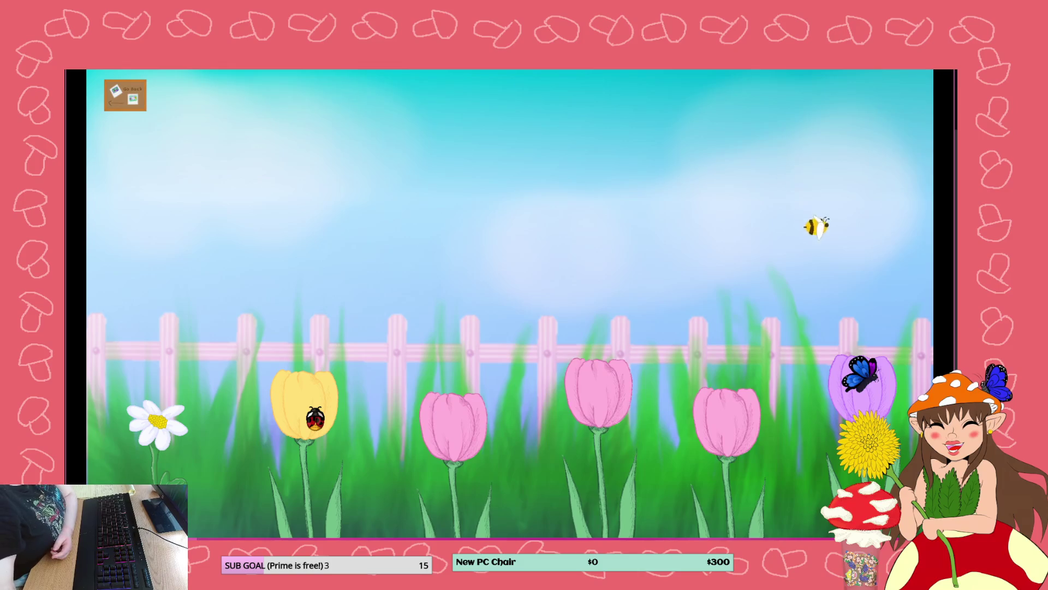
- Close the game preview after watching the bugs land on the tulips
key(alt+F4)
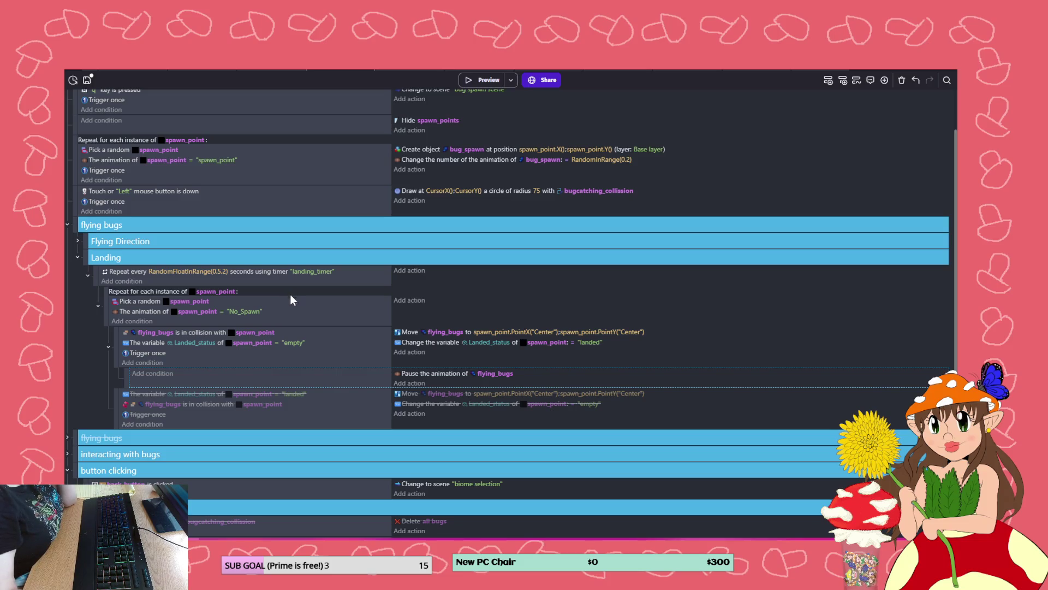
- Change the landing timer's repeat duration to RandomFloatInRange(0.3,1) and preview the game
click(221, 272)
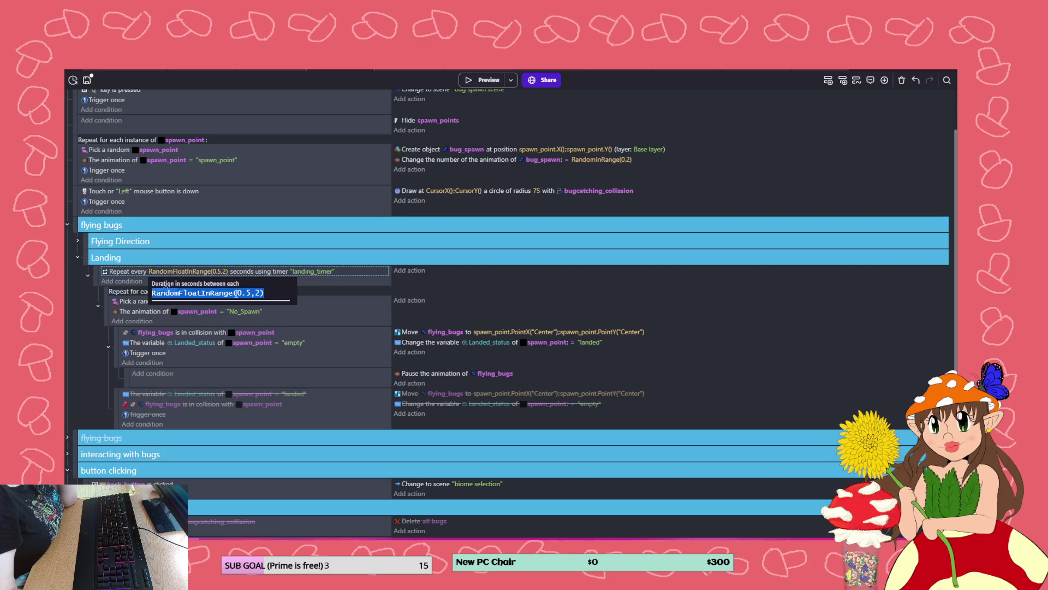
click(260, 292)
key(BackSpace)
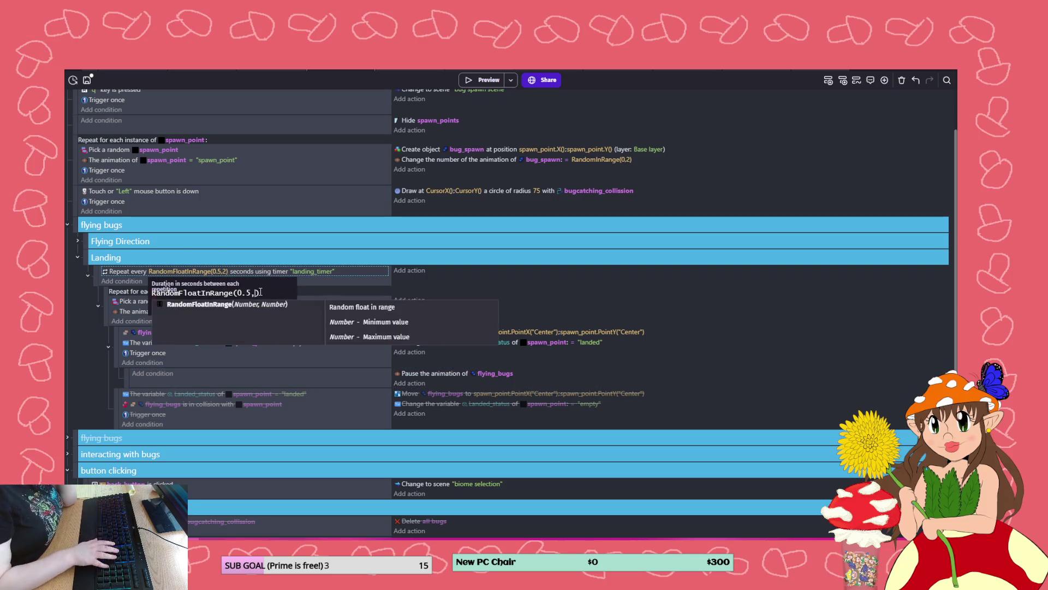
text(1)
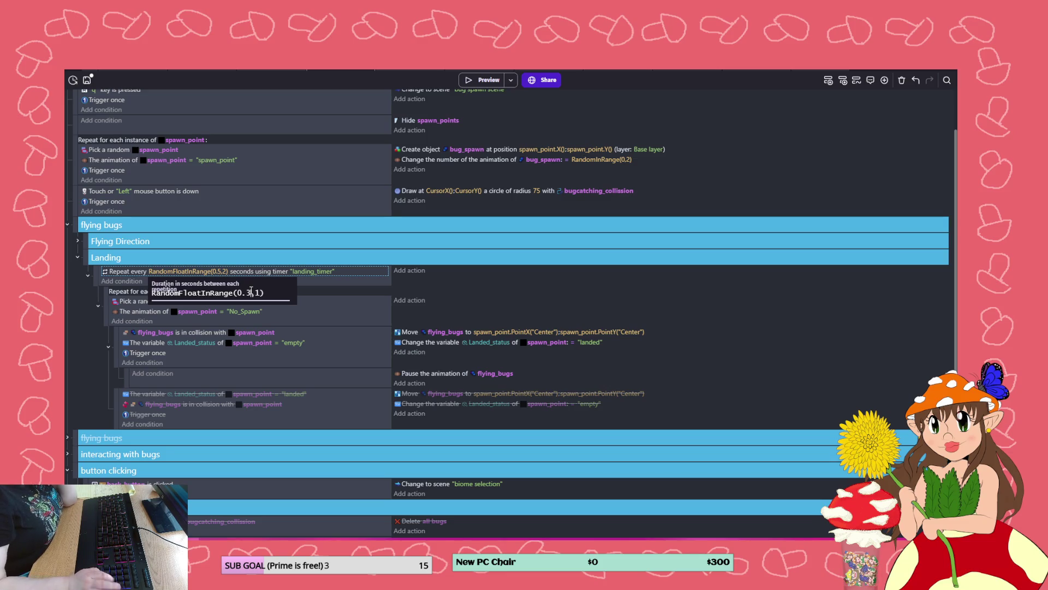
click(470, 76)
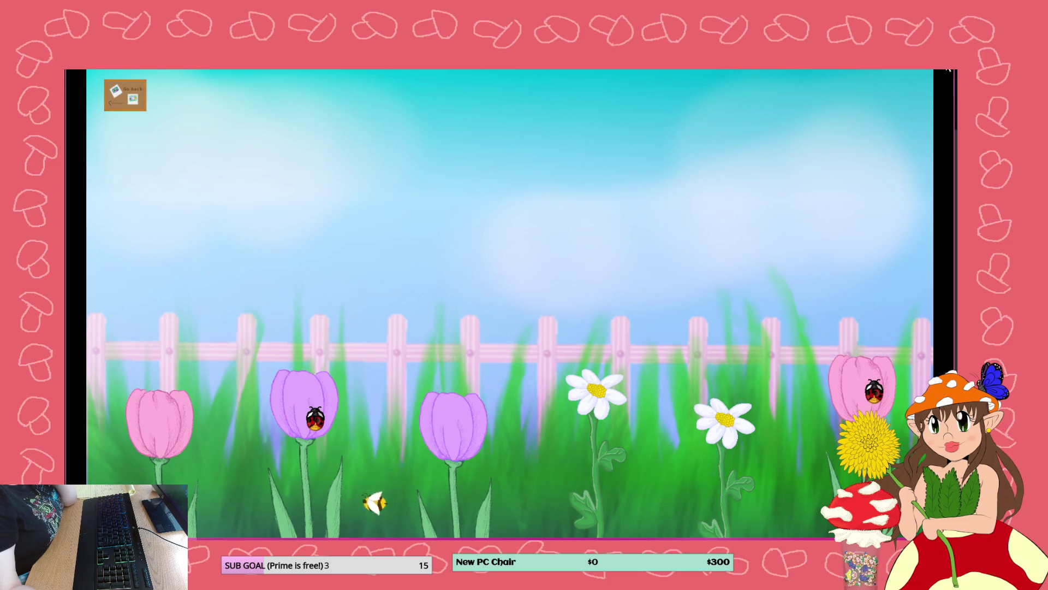
- Switch the repeat duration to RandomInRange(0.5,2) and preview again
click(949, 71)
click(204, 272)
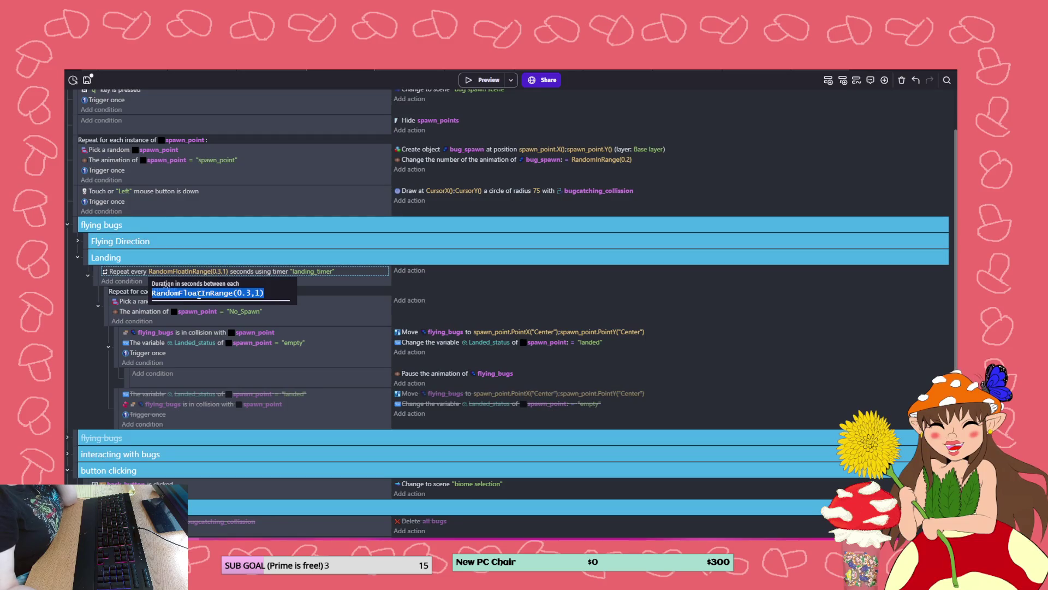
click(200, 293)
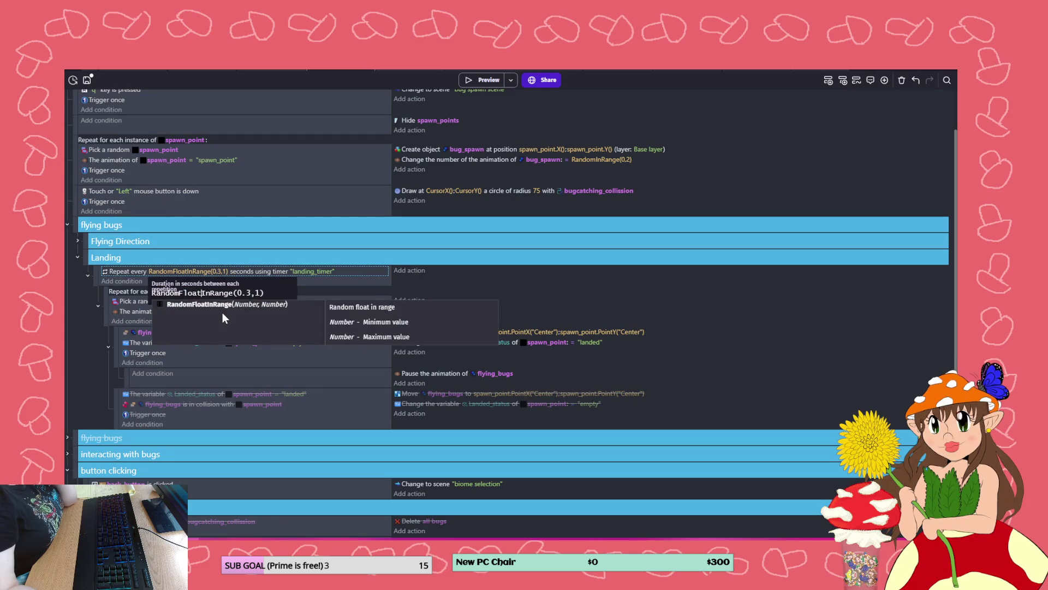
key(BackSpace)
key(BackSpace)
key(BackSpace)
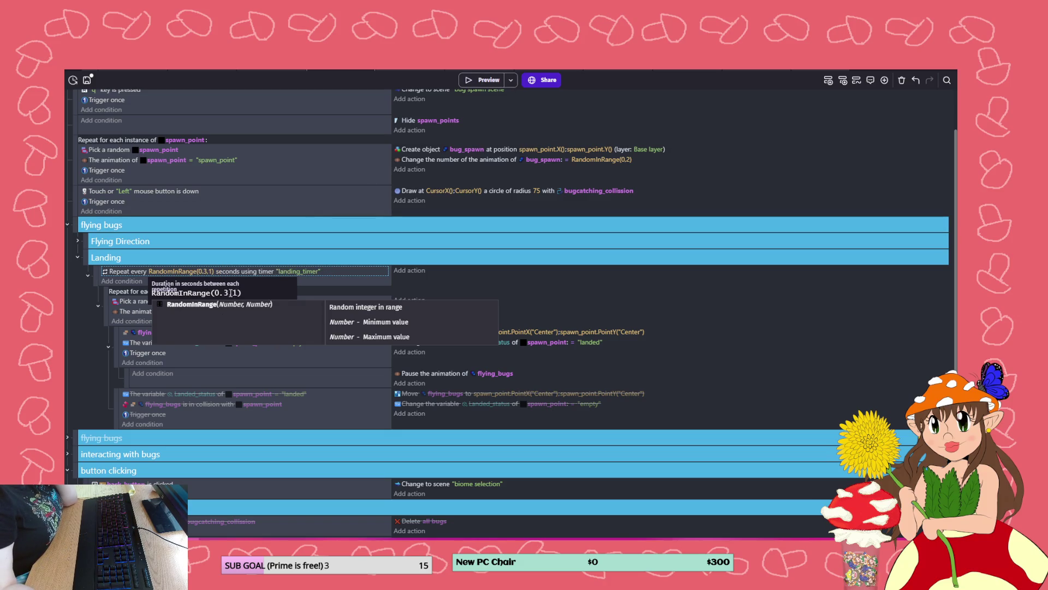
key(BackSpace)
text(5,)
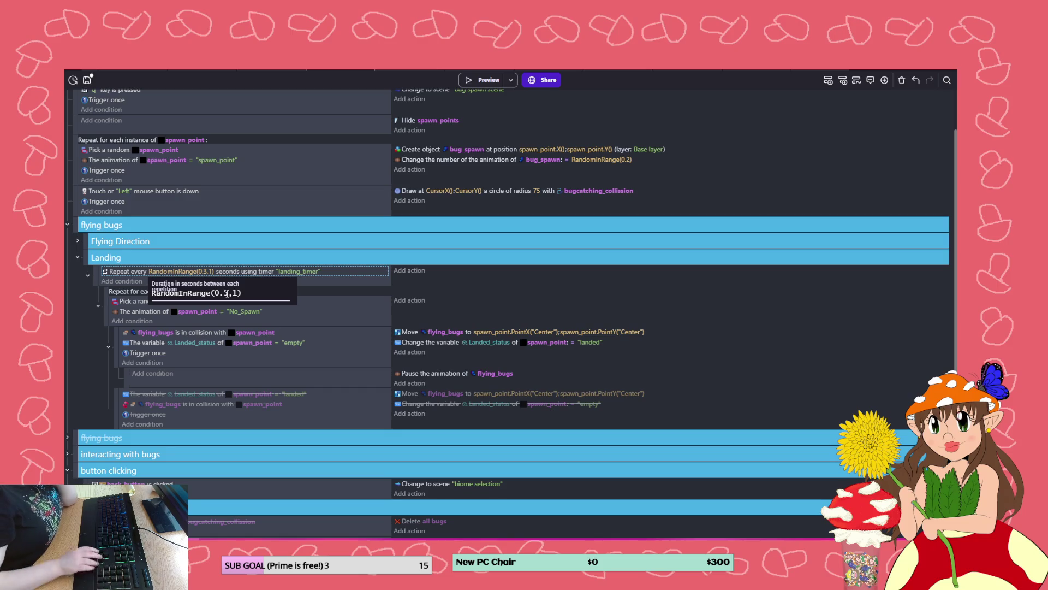
text(2)
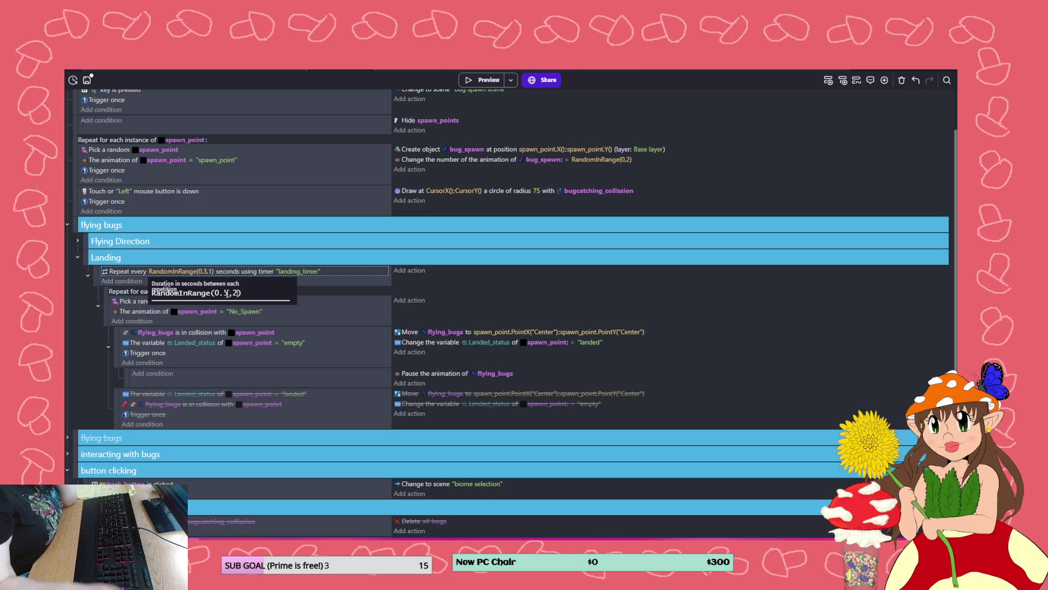
click(483, 80)
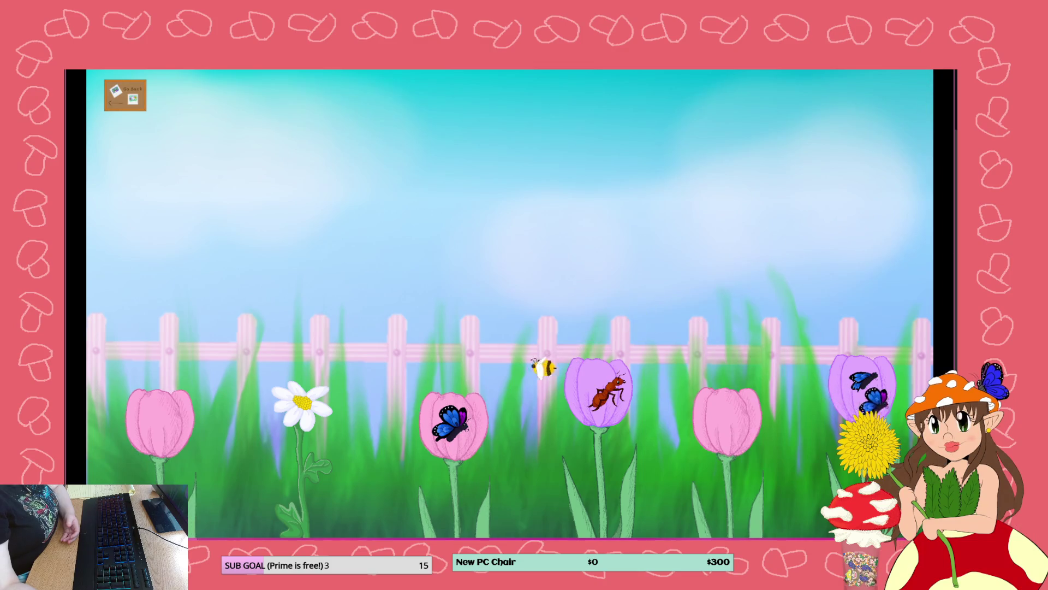
- Close the game preview once the bugs have settled onto the flowers
click(948, 61)
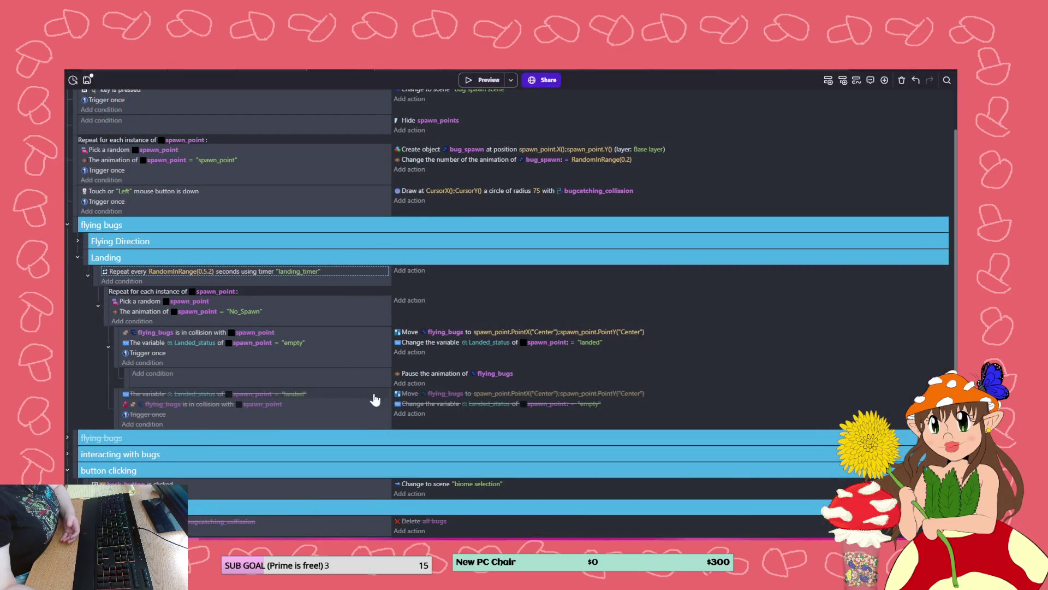
- Add a flying_bugs 'Animation finished' condition to the pause sub-event and launch a preview
click(367, 418)
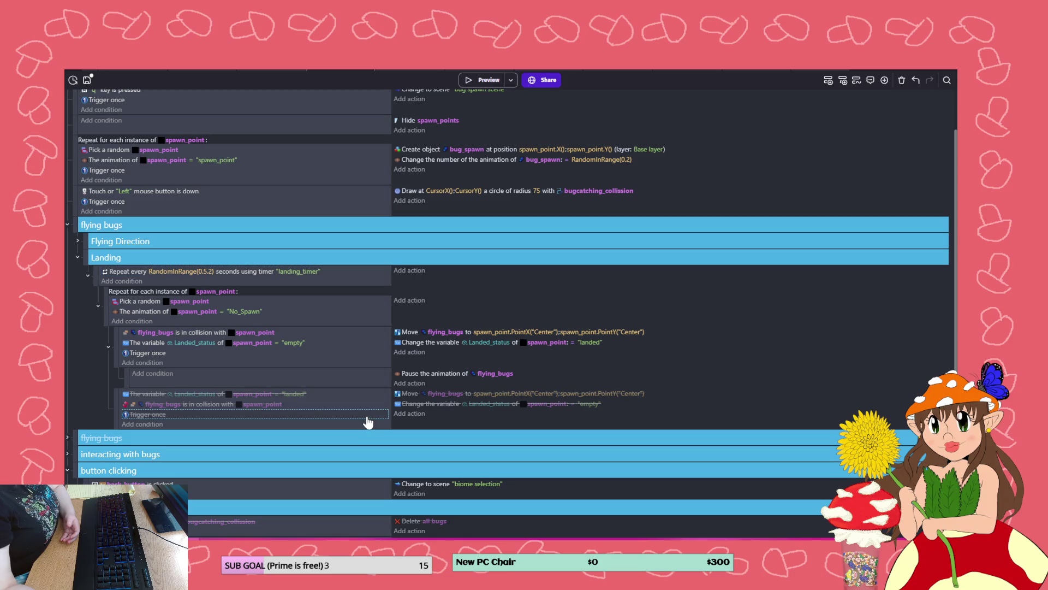
click(364, 379)
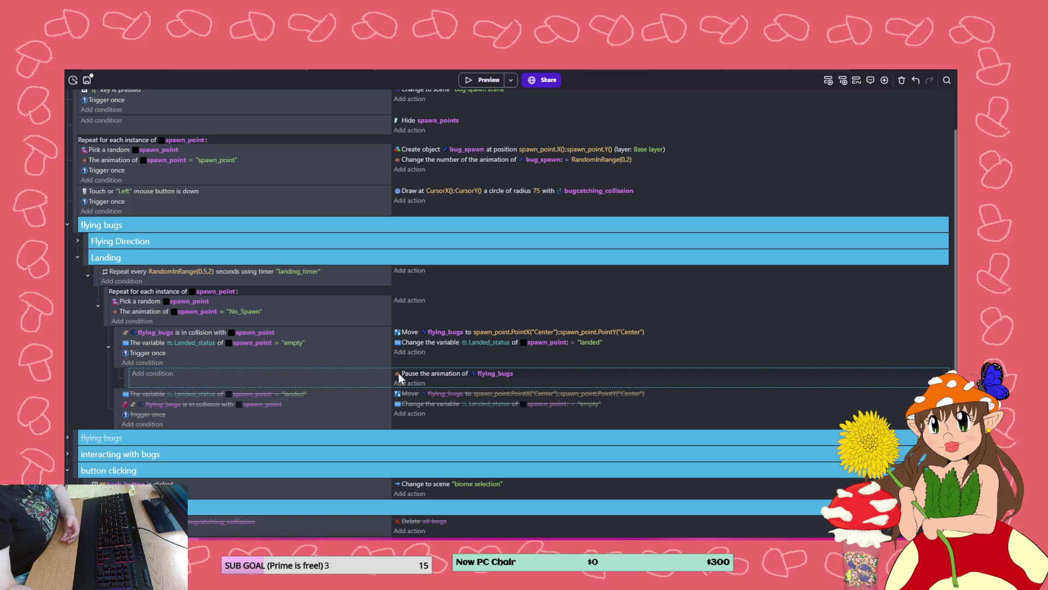
click(151, 375)
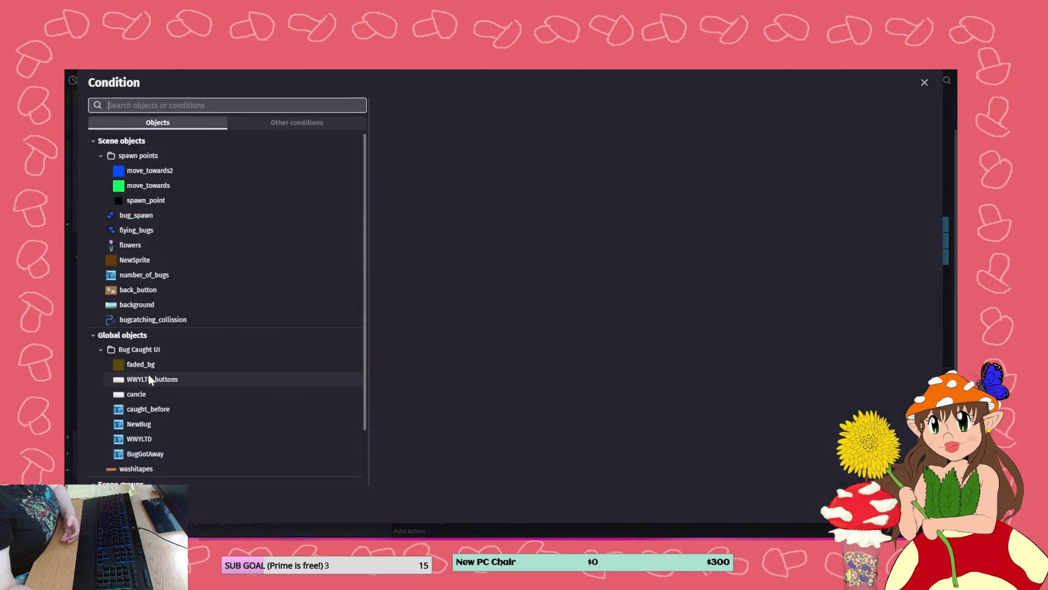
click(138, 230)
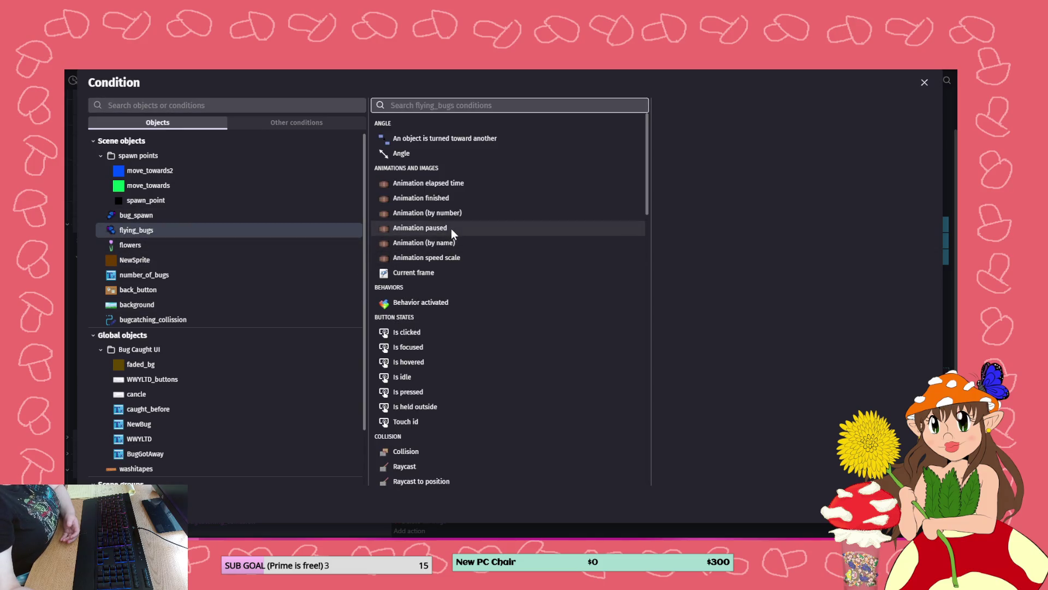
click(485, 200)
key(Return)
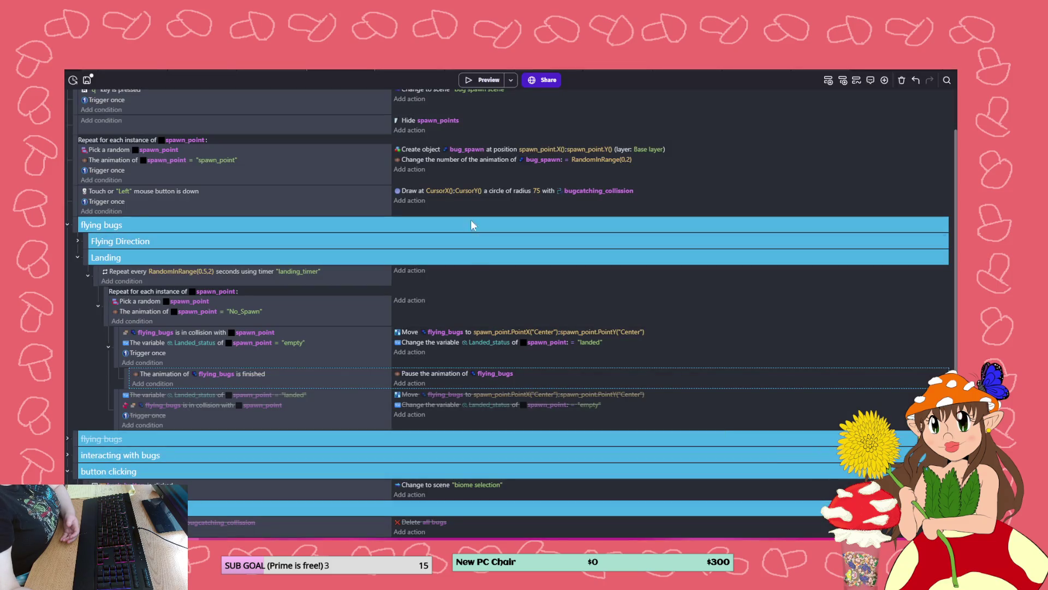
click(481, 82)
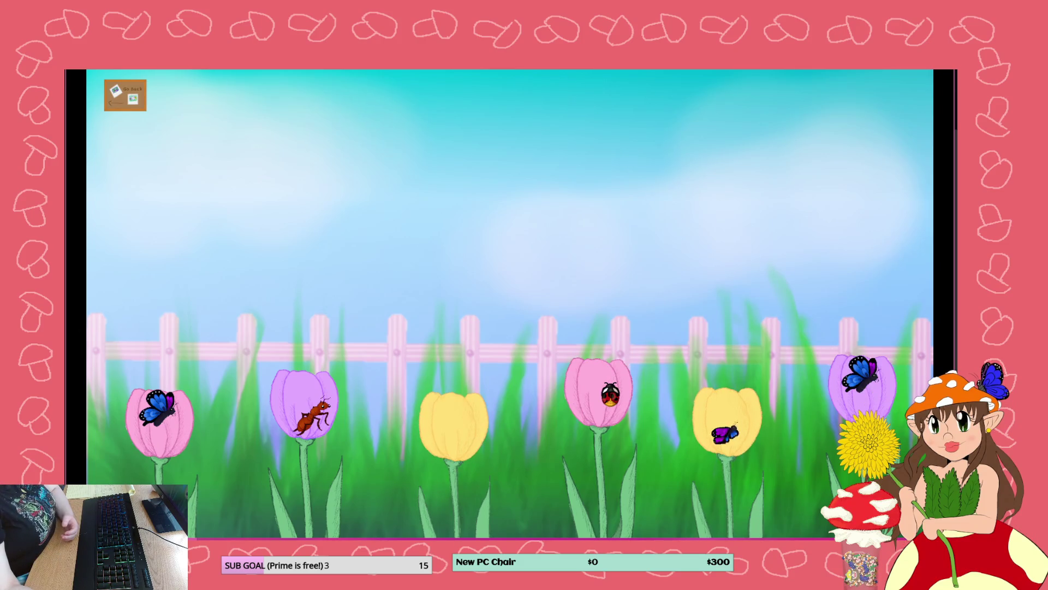
- Leave the running garden preview and return to the events sheet
key(alt+Tab)
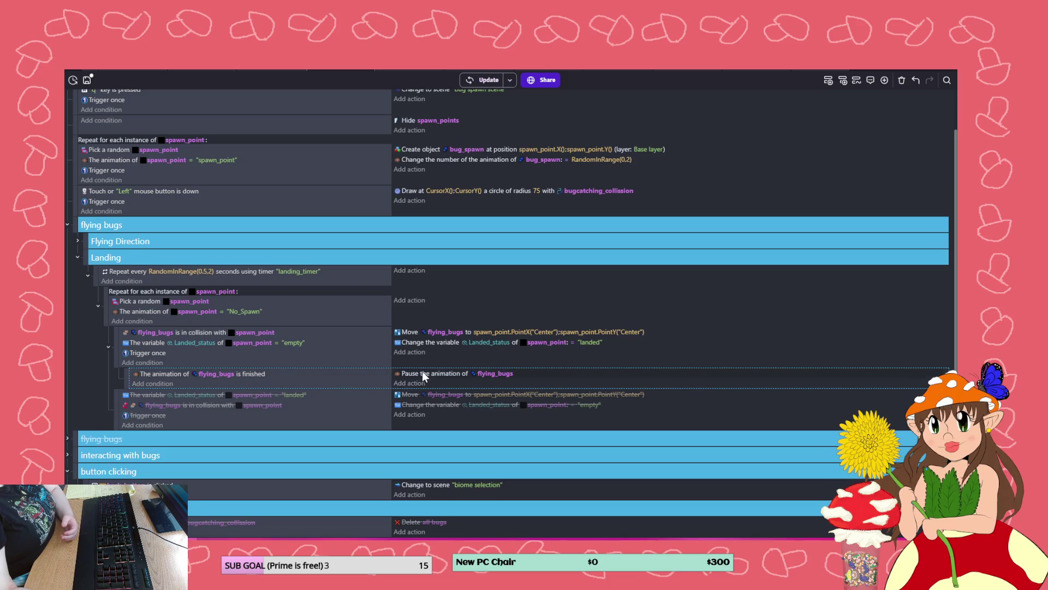
- Delete the 'animation of flying_bugs is finished' condition from the pause sub-event
double_click(264, 373)
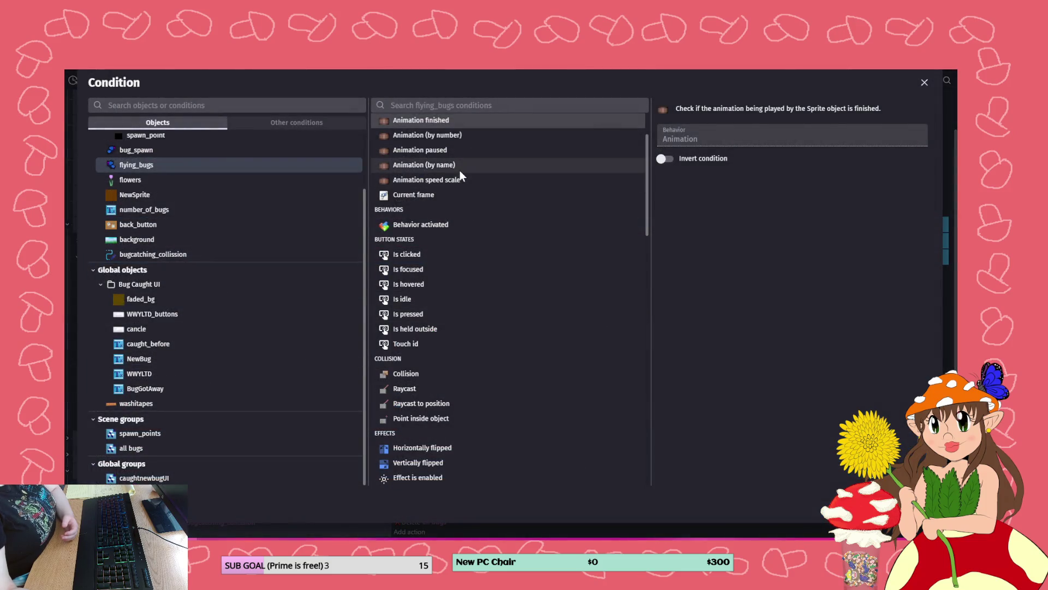
scroll(509, 198, up, 2)
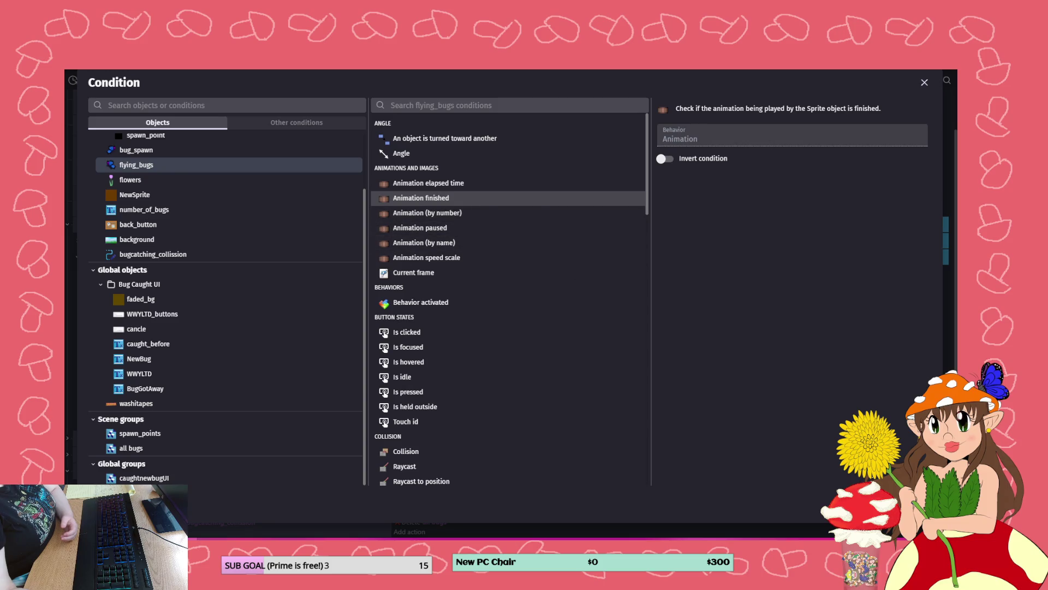
click(918, 499)
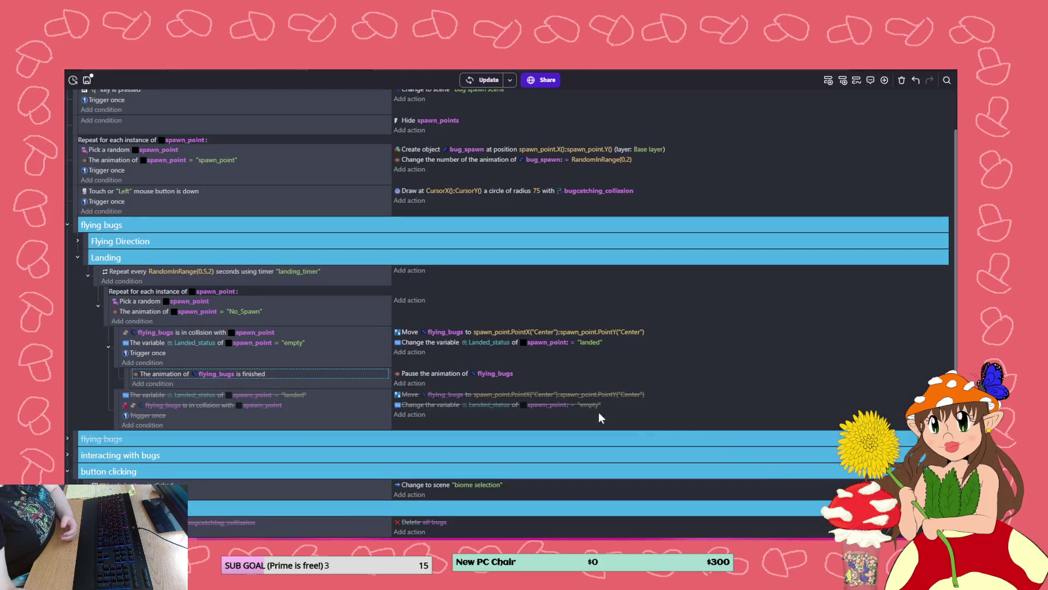
right_click(275, 380)
click(303, 413)
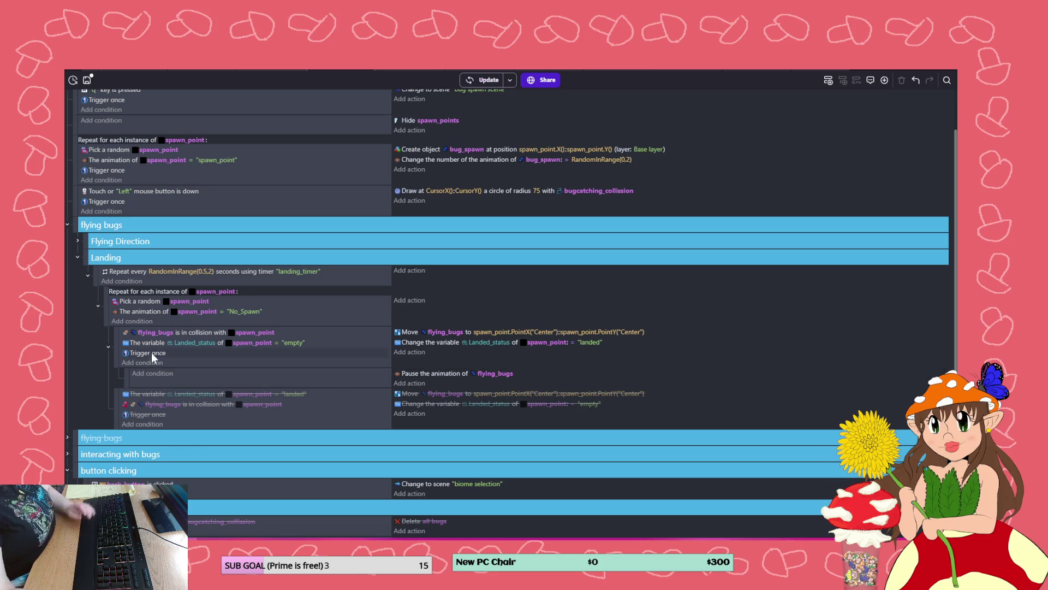
- Add a bug_spawn Current frame action set to 0 in the sub-event, then preview
click(406, 382)
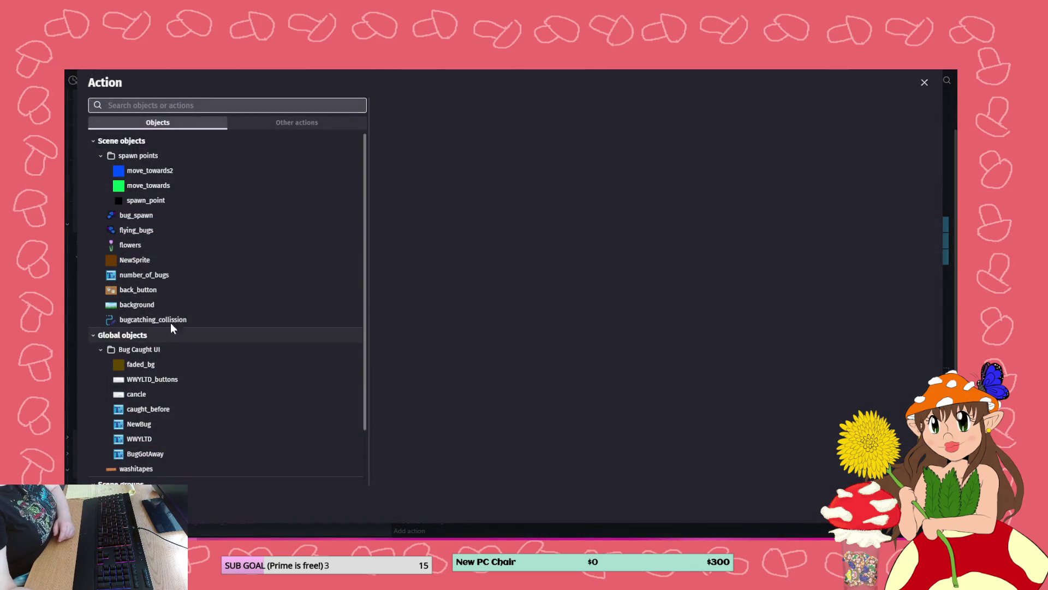
click(148, 218)
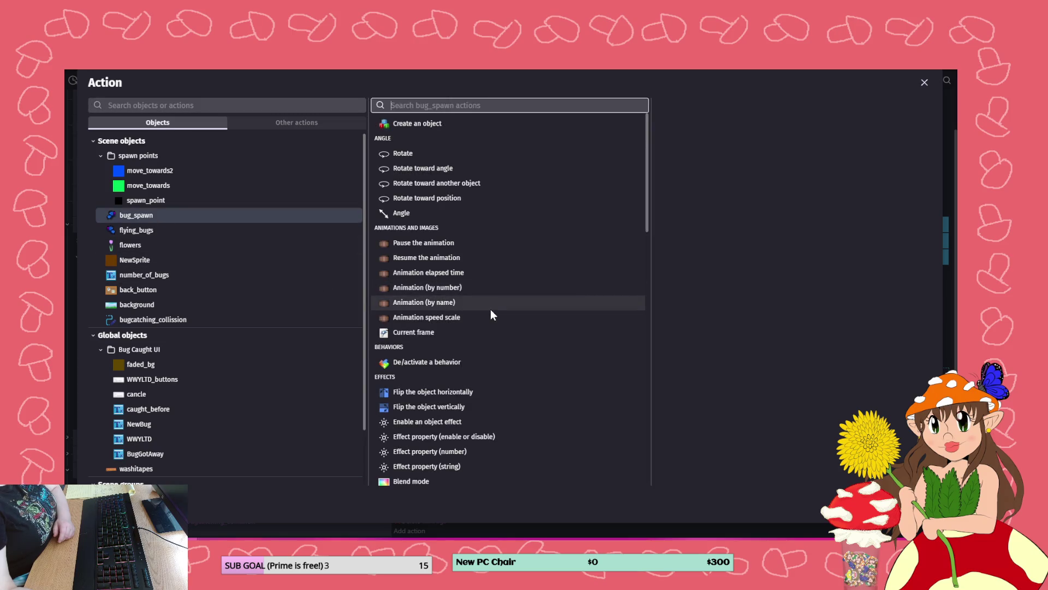
click(430, 334)
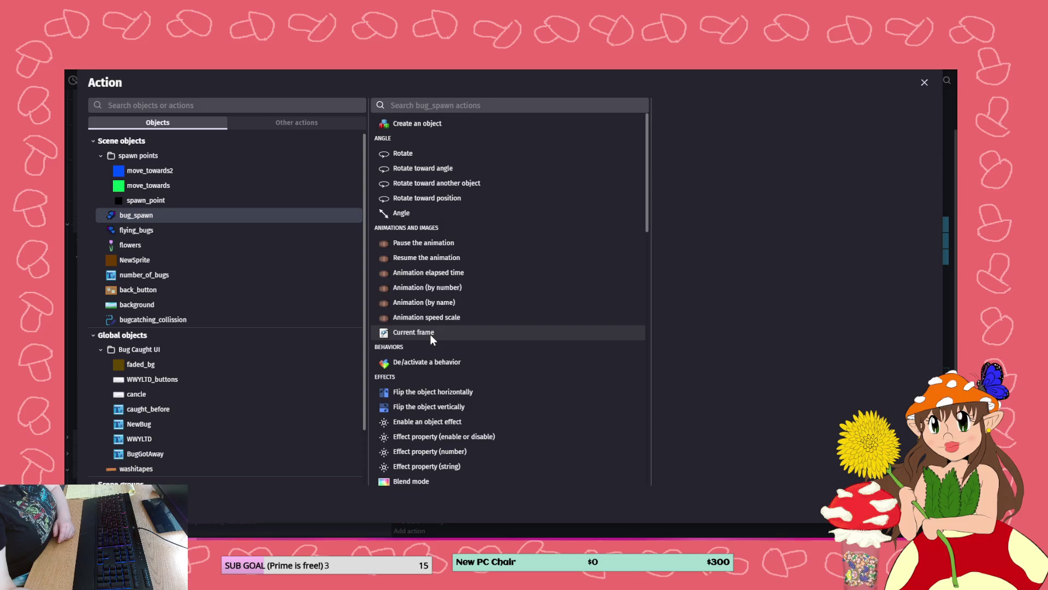
click(676, 164)
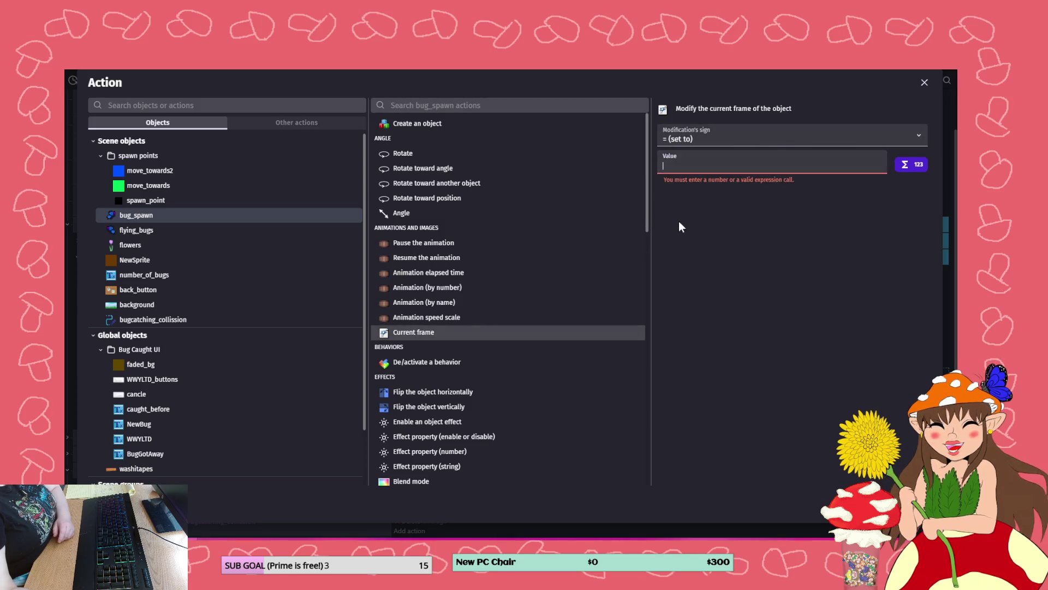
text(1)
key(BackSpace)
text(0)
key(Return)
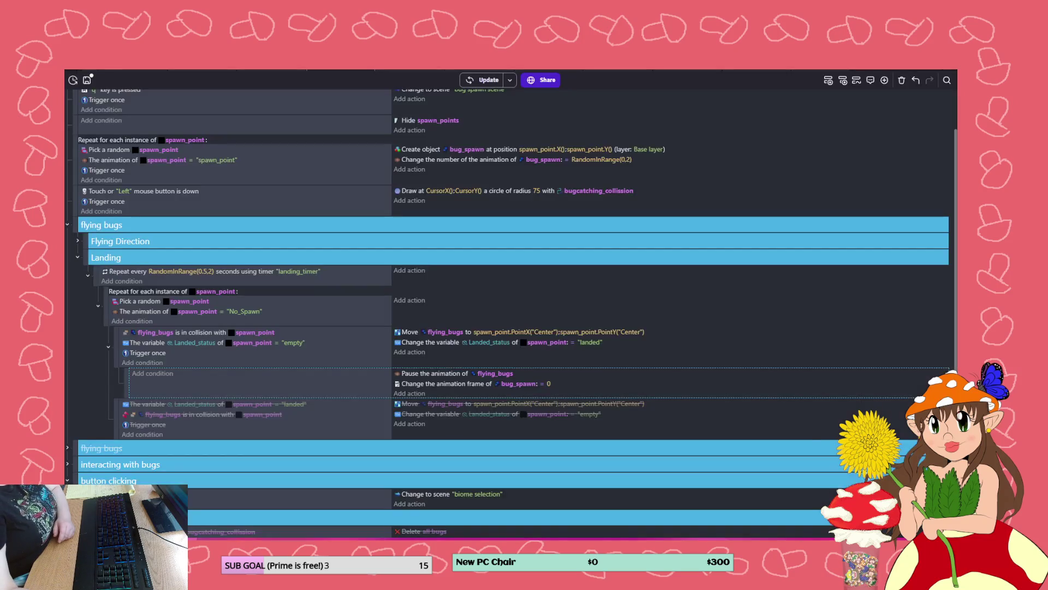
click(471, 80)
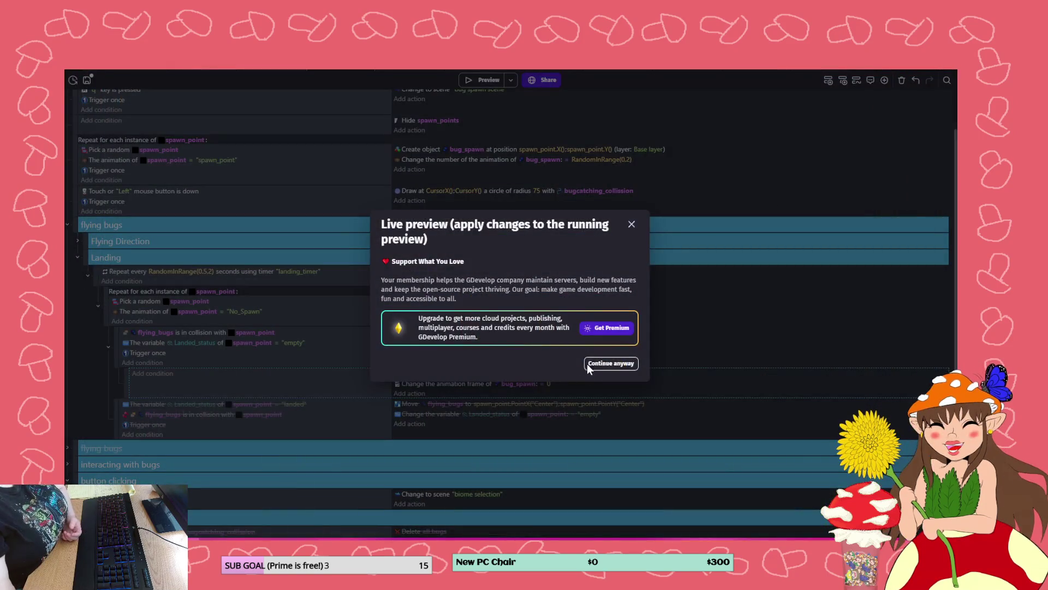
- Dismiss the live-preview notice, then delete and restore the sub-event's two actions
click(587, 364)
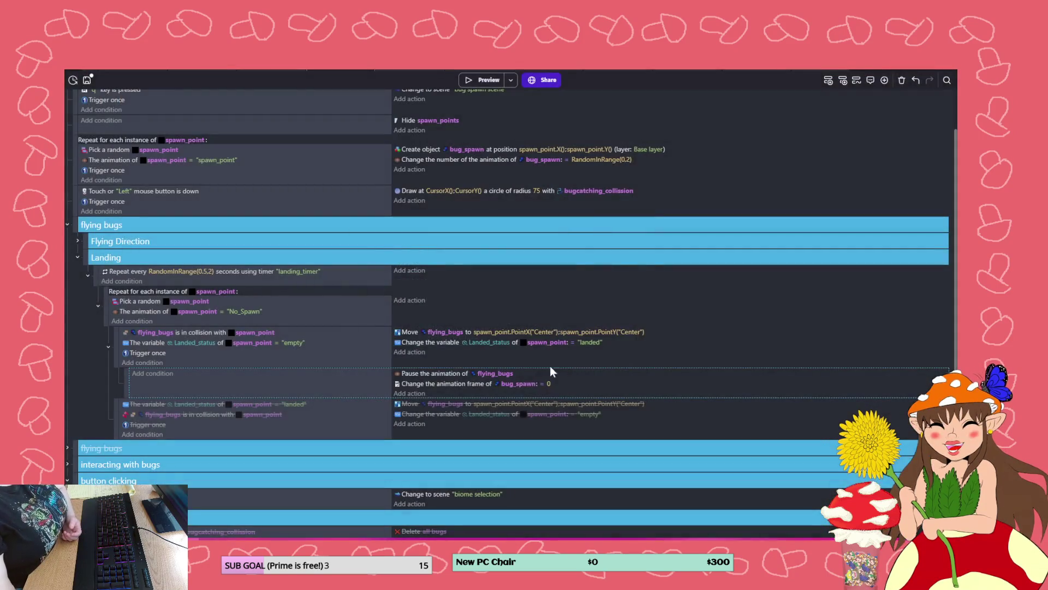
right_click(359, 386)
mouse_move(402, 458)
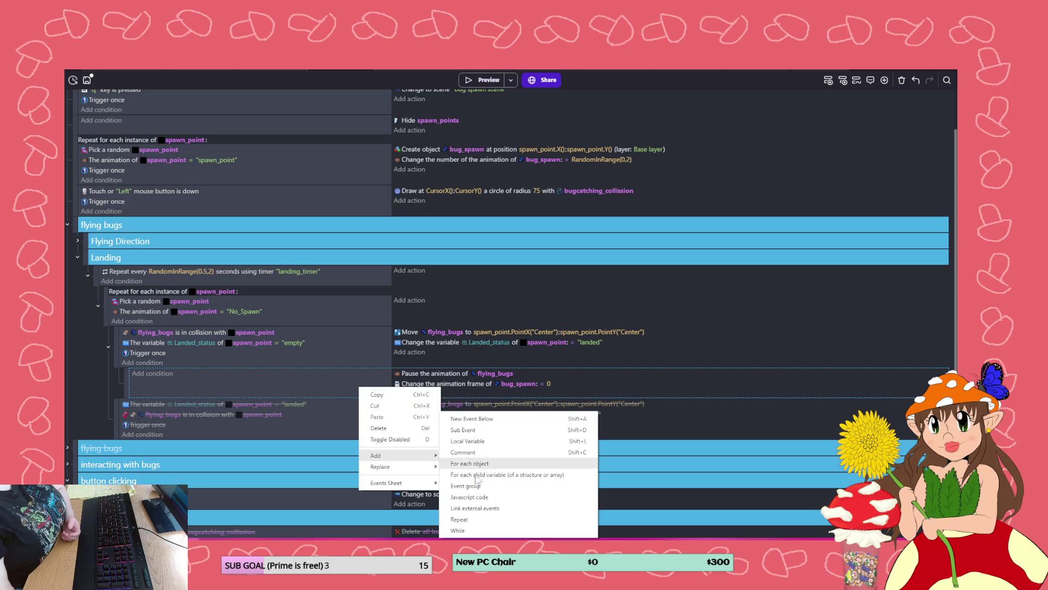
click(377, 395)
click(421, 385)
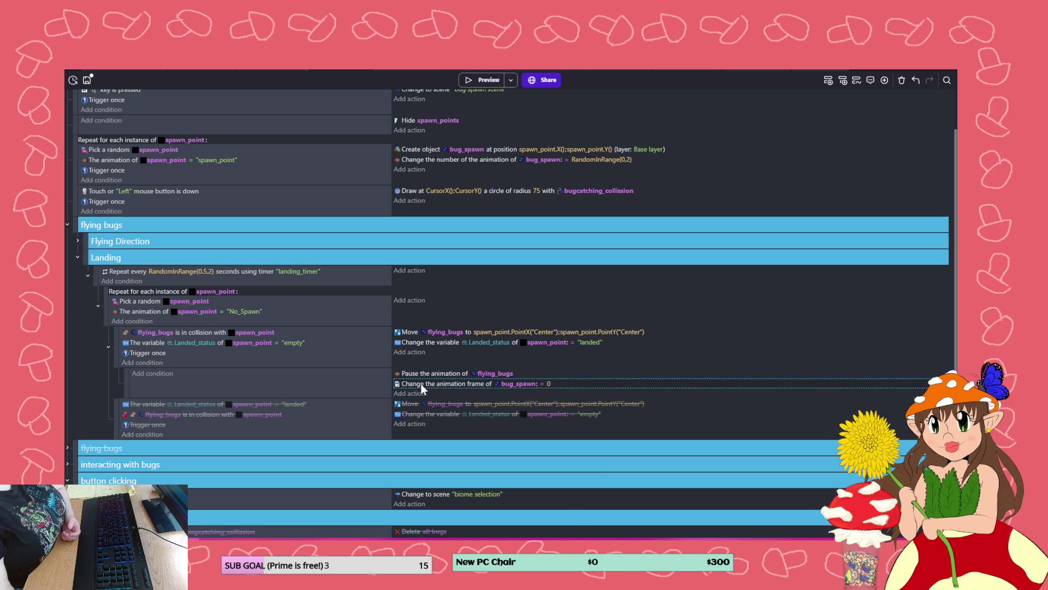
key(Delete)
click(423, 374)
key(Delete)
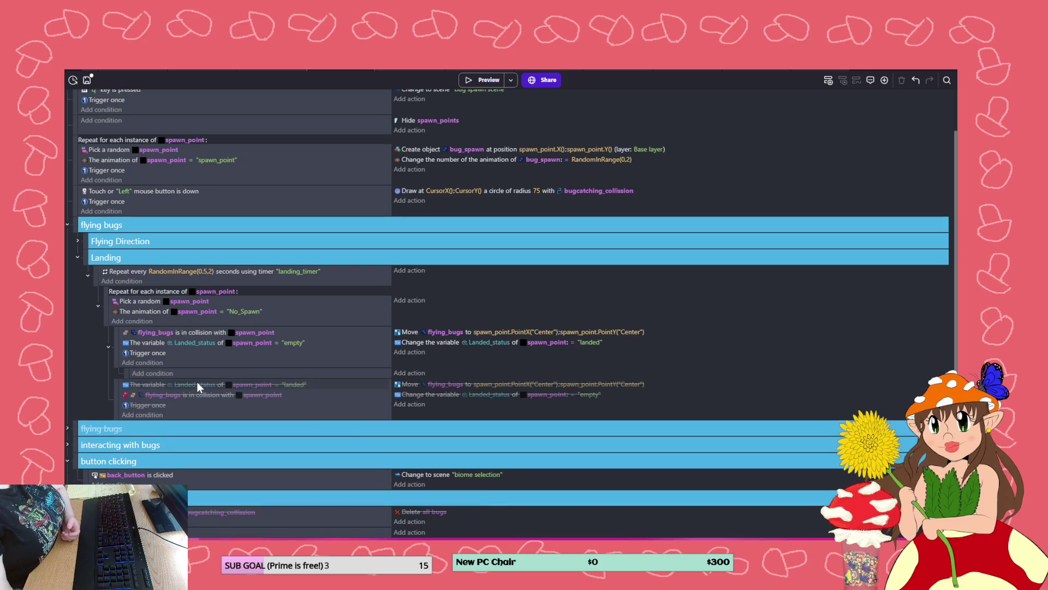
key(ctrl+z)
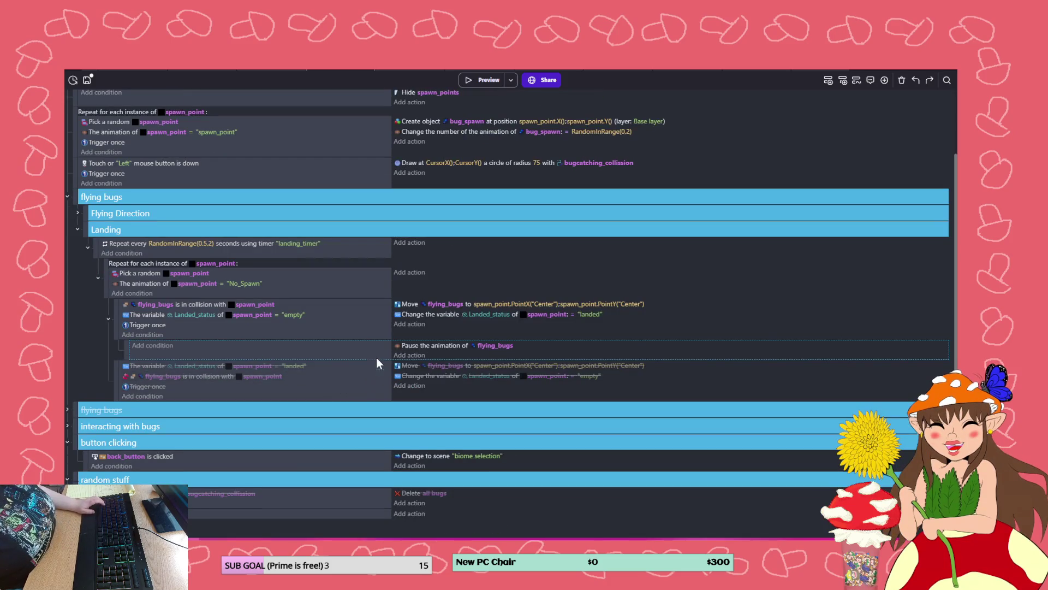
key(ctrl+z)
- Remove the flying_bugs pause action, add a Trigger once condition, and preview
click(405, 336)
key(Delete)
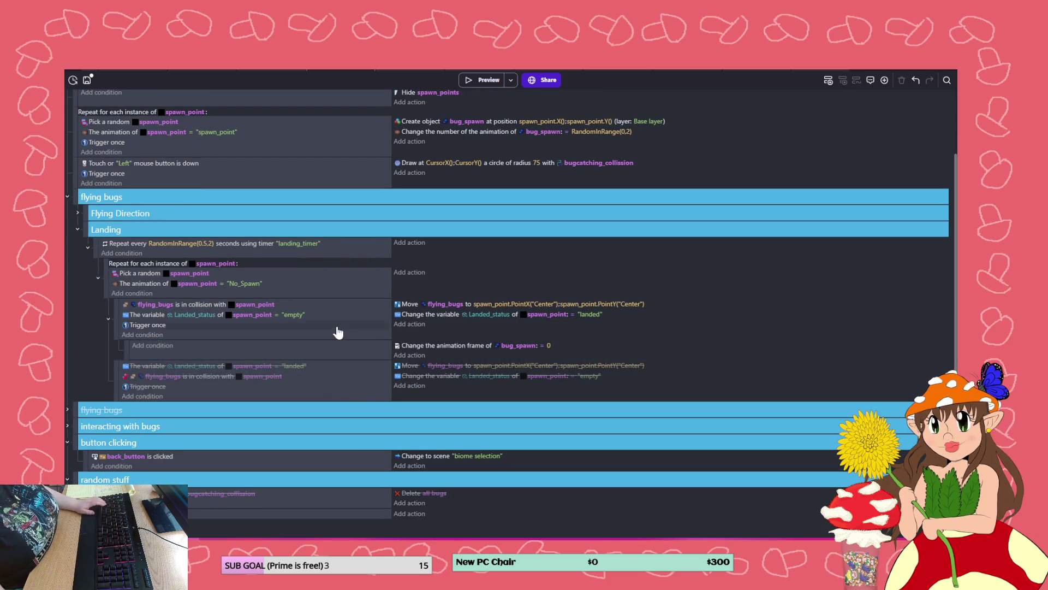
key(ctrl+v)
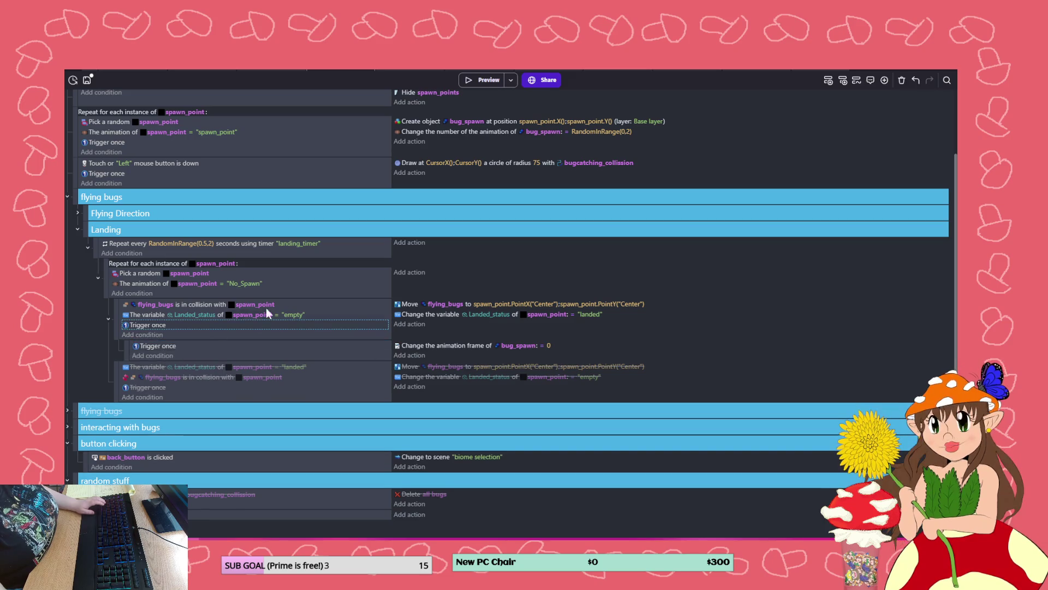
click(486, 81)
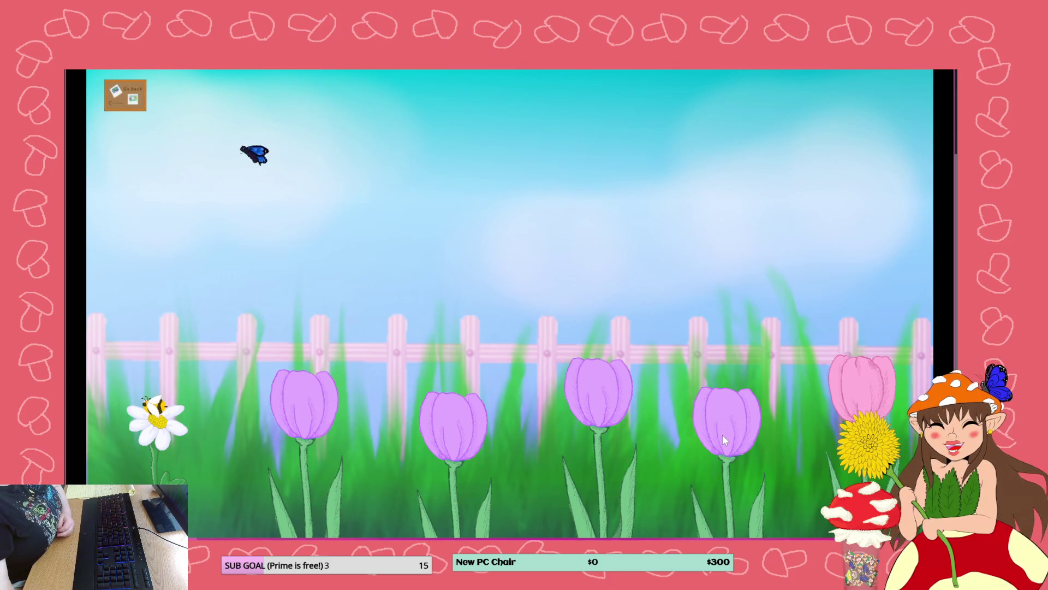
- Catch a landed butterfly in the preview, close the preview, and save the project
click(722, 434)
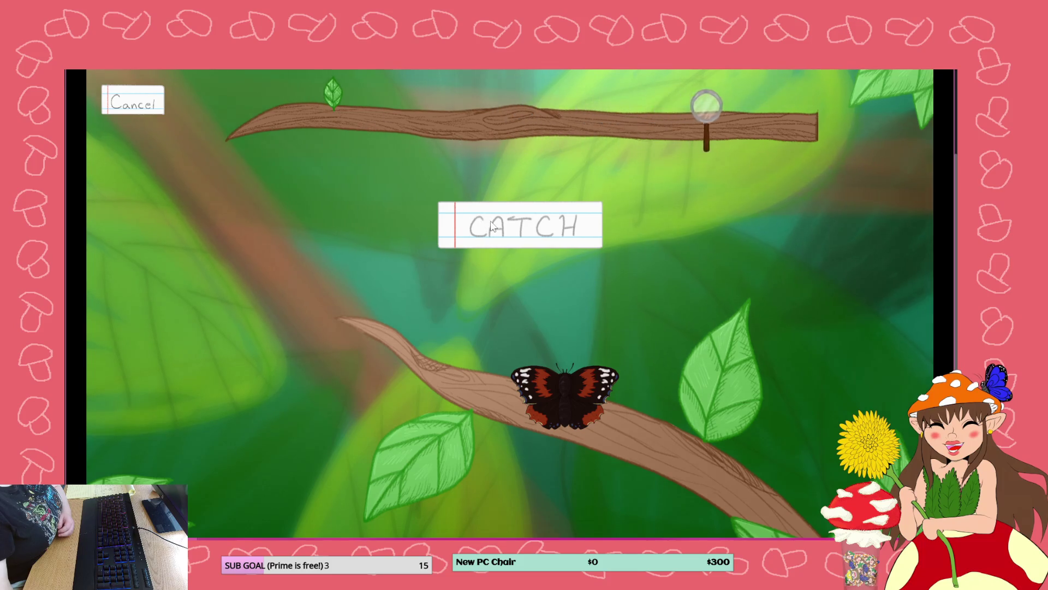
click(521, 235)
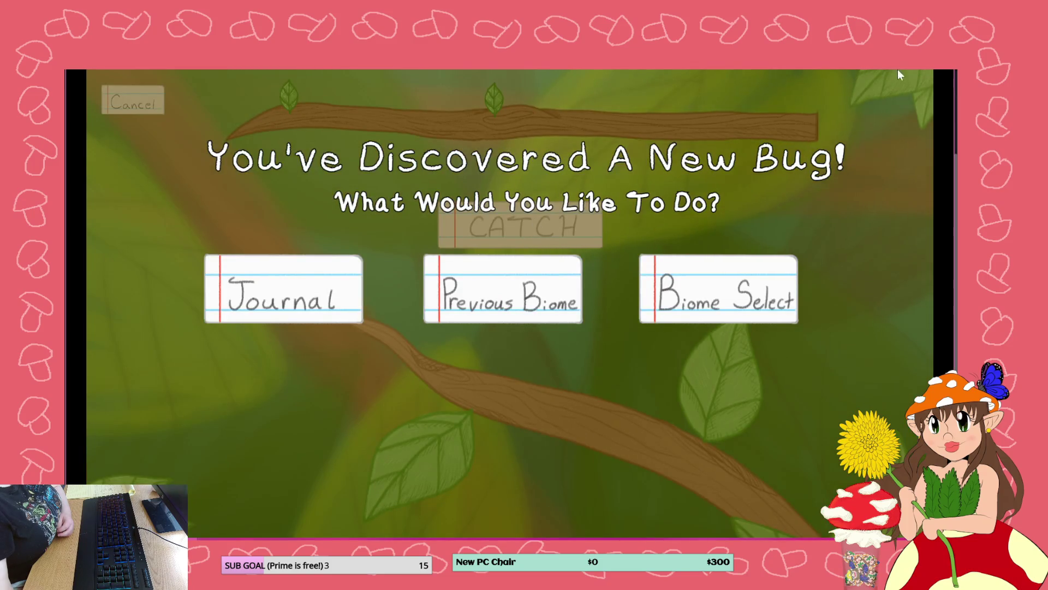
click(944, 69)
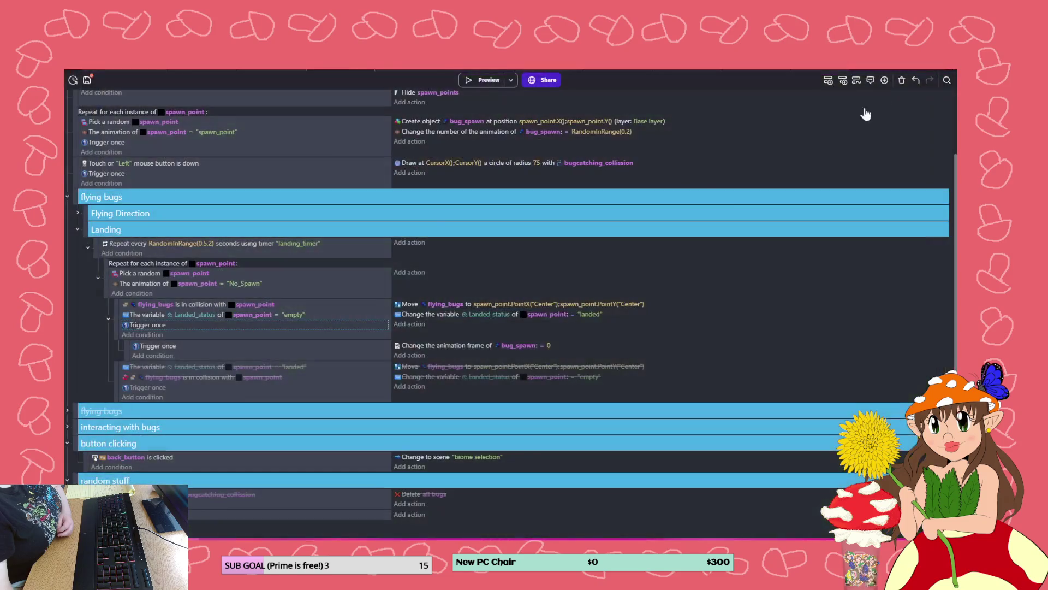
click(87, 79)
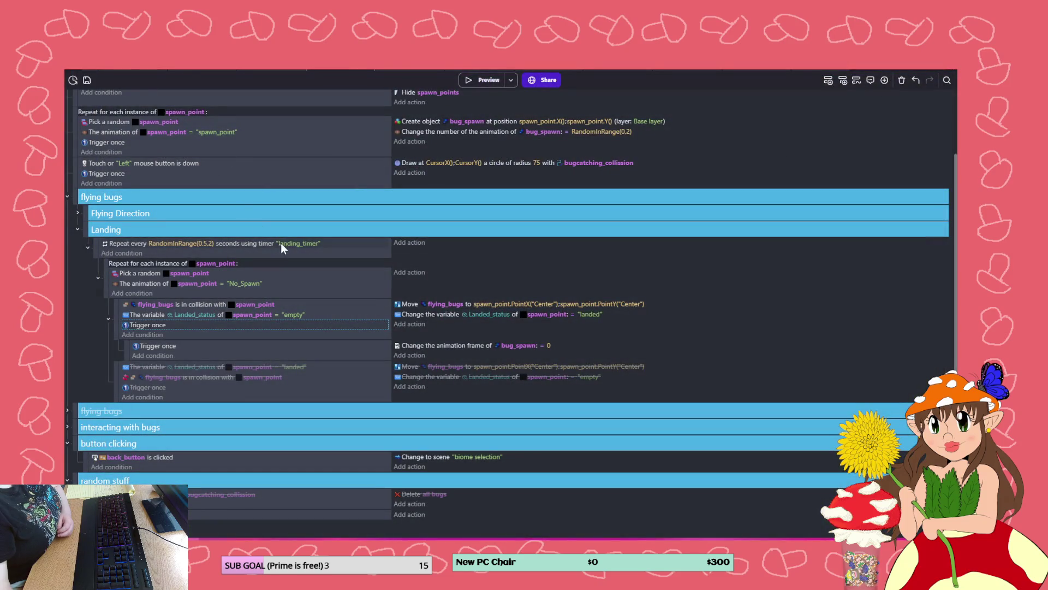
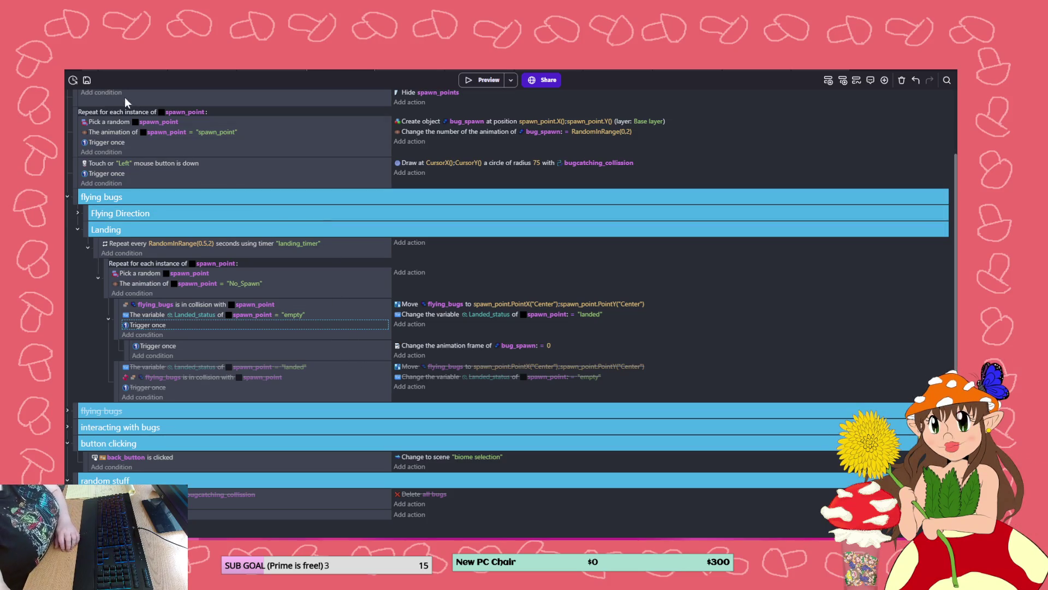
- Save, change the landing timer from RandomInRange(0.5,2) to RandomInRange(0.2,1), and start a preview
click(87, 81)
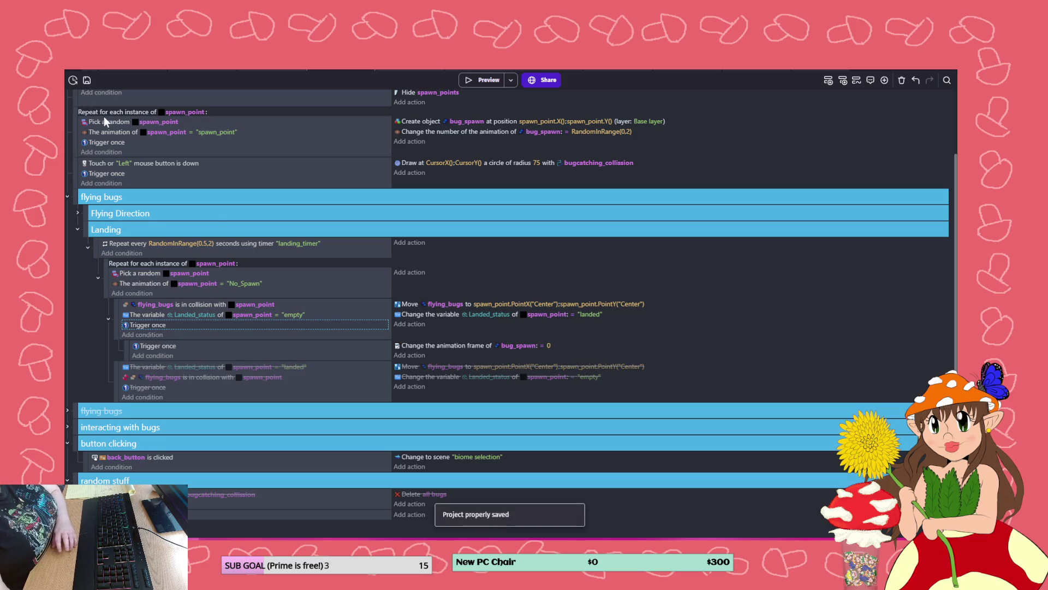
click(207, 243)
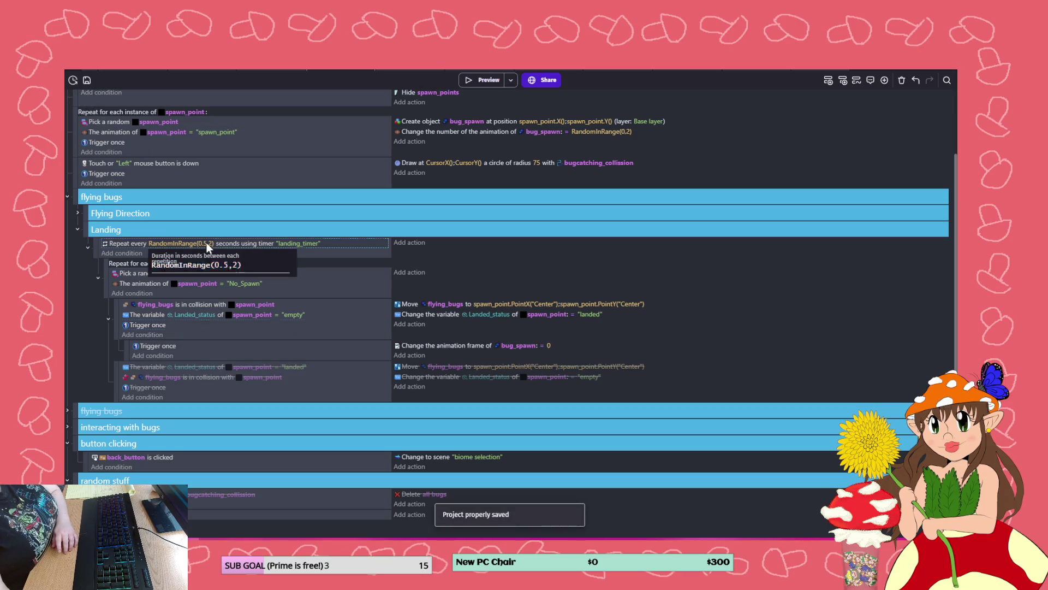
click(238, 265)
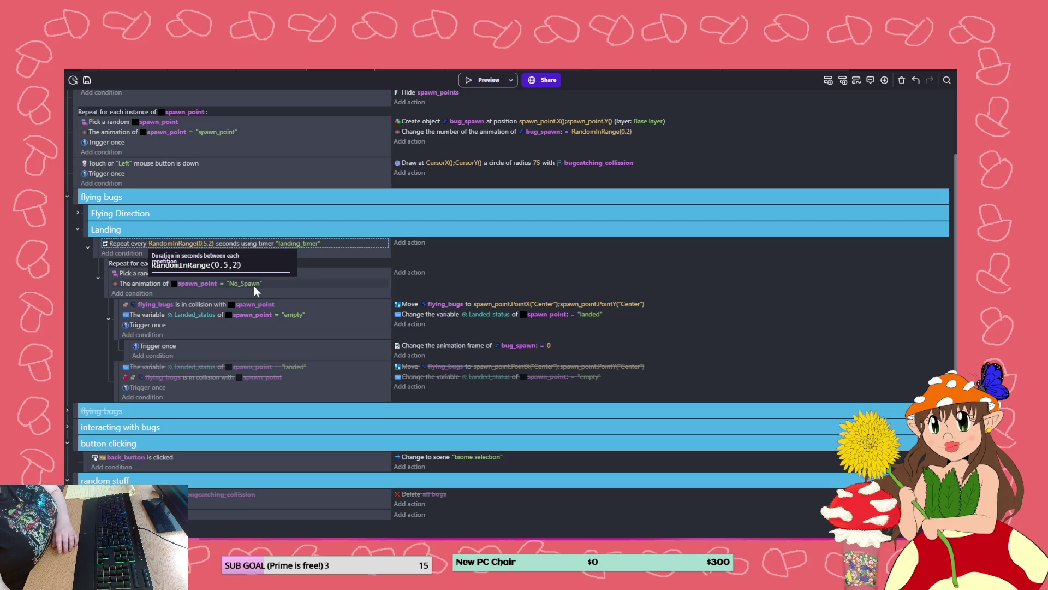
key(BackSpace)
text(1)
click(230, 265)
key(BackSpace)
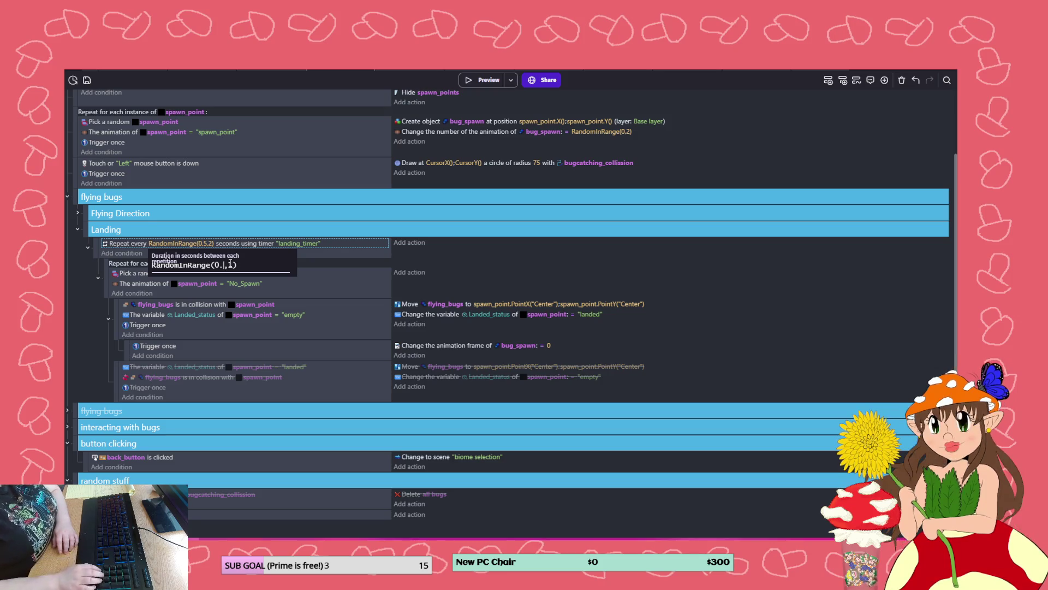
text(2)
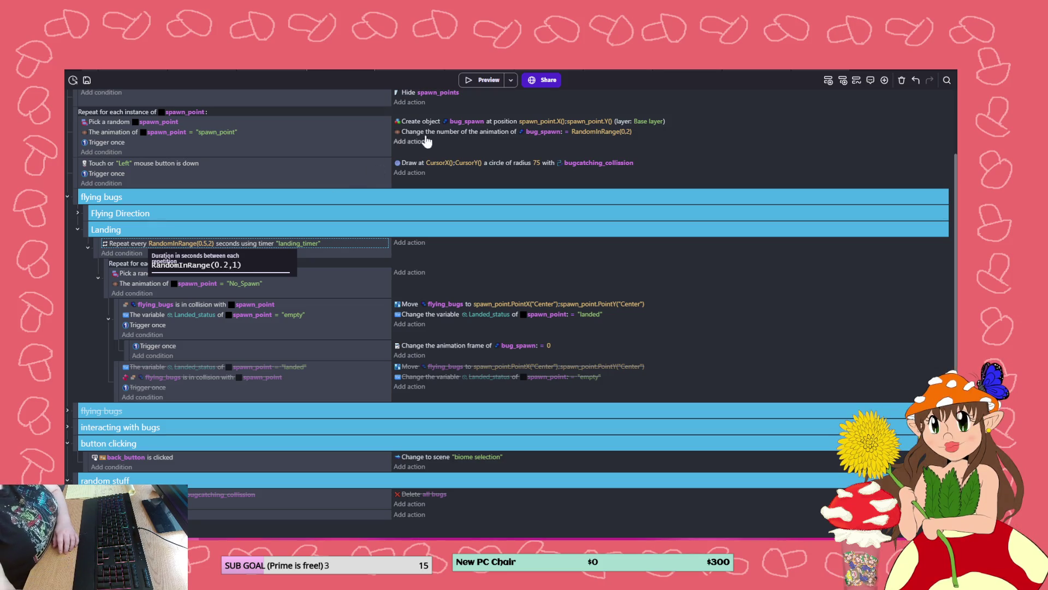
click(476, 79)
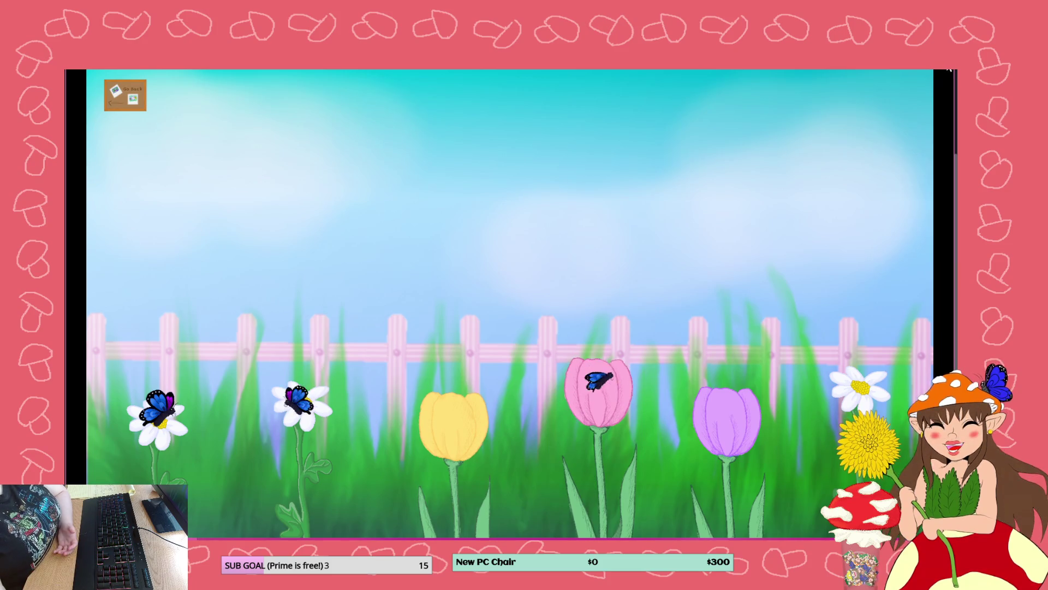
- Close the preview once butterflies have settled on two daisies and the pink tulip
click(948, 69)
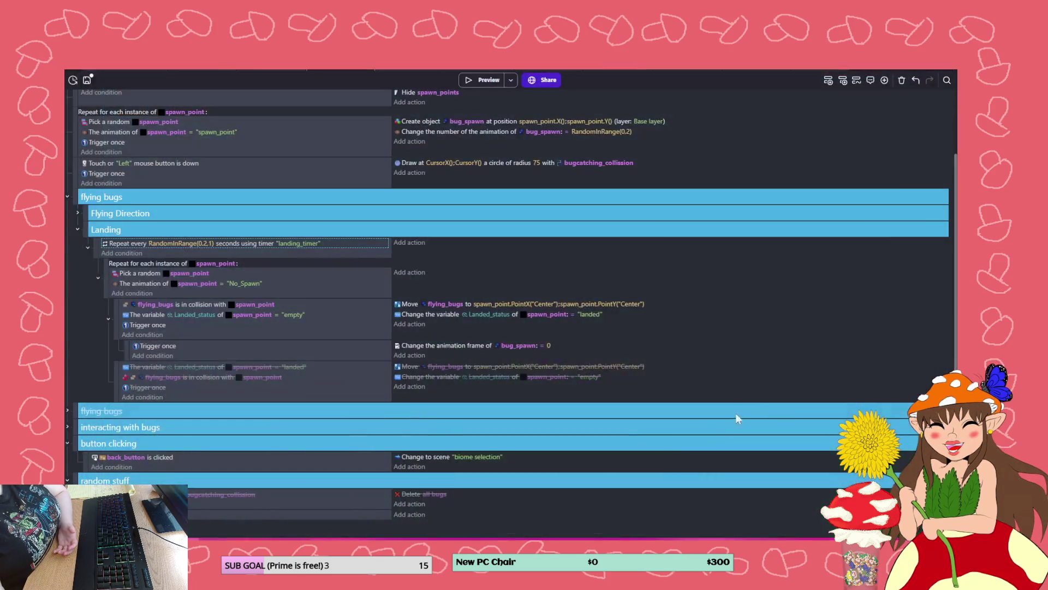
- Lower the timer maximum from 1 to 0.8, save, and switch to the scene layout
click(212, 243)
click(235, 265)
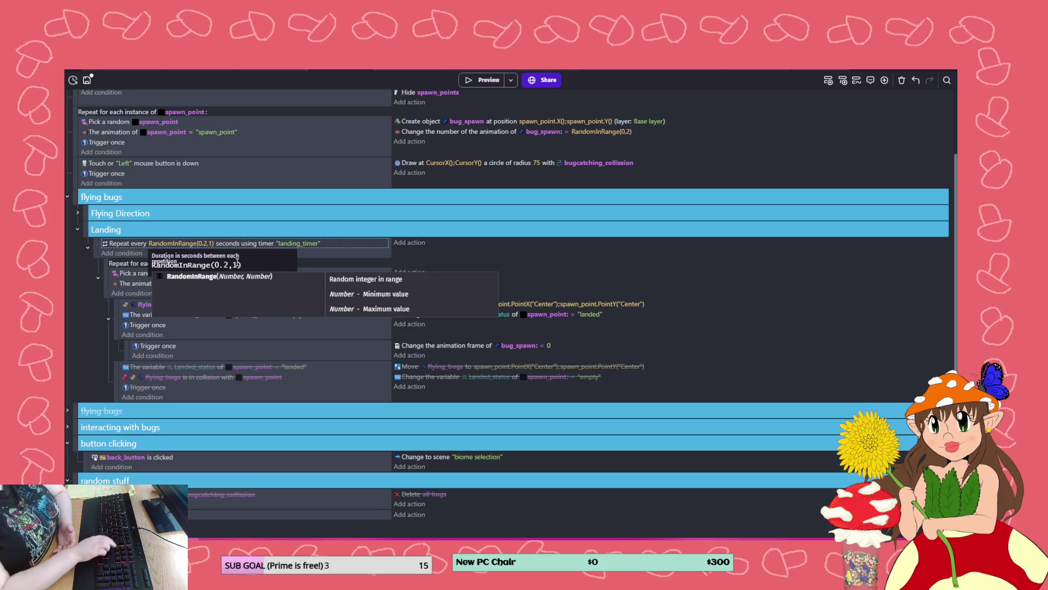
key(BackSpace)
text(0.8)
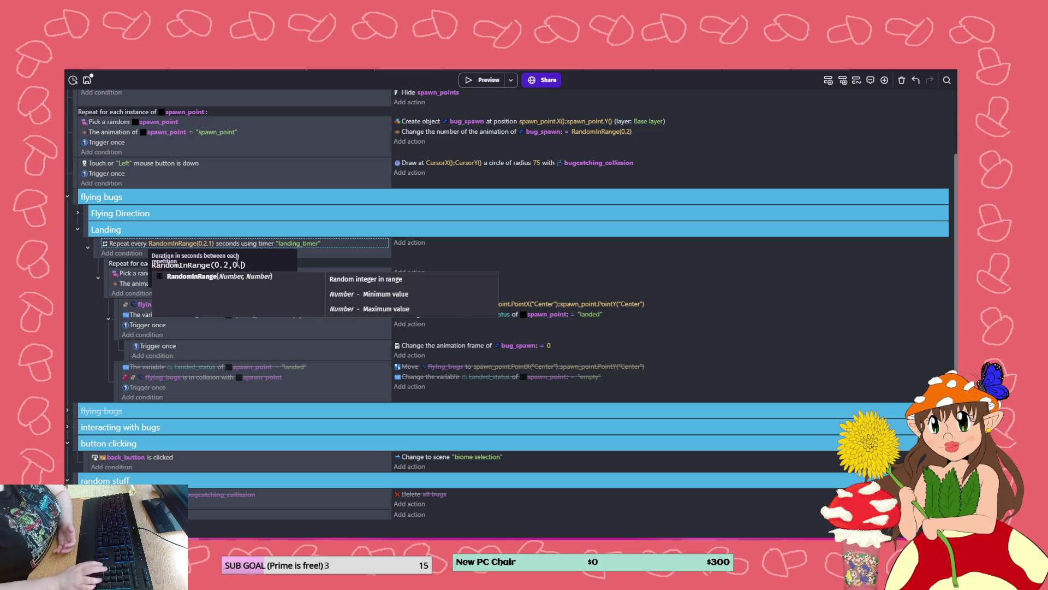
key(Return)
key(ctrl+s)
click(273, 71)
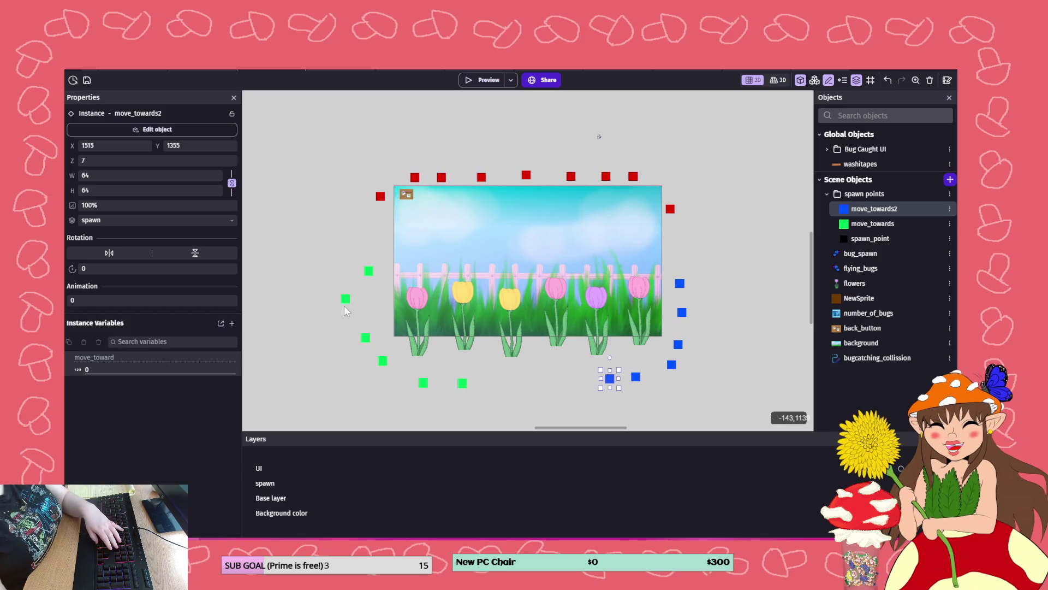
- Shift the green markers on the left rightward and the blue markers on the right upward
drag(346, 299, 368, 298)
mouse_move(422, 383)
mouse_down()
mouse_move(412, 382)
mouse_move(443, 385)
mouse_up()
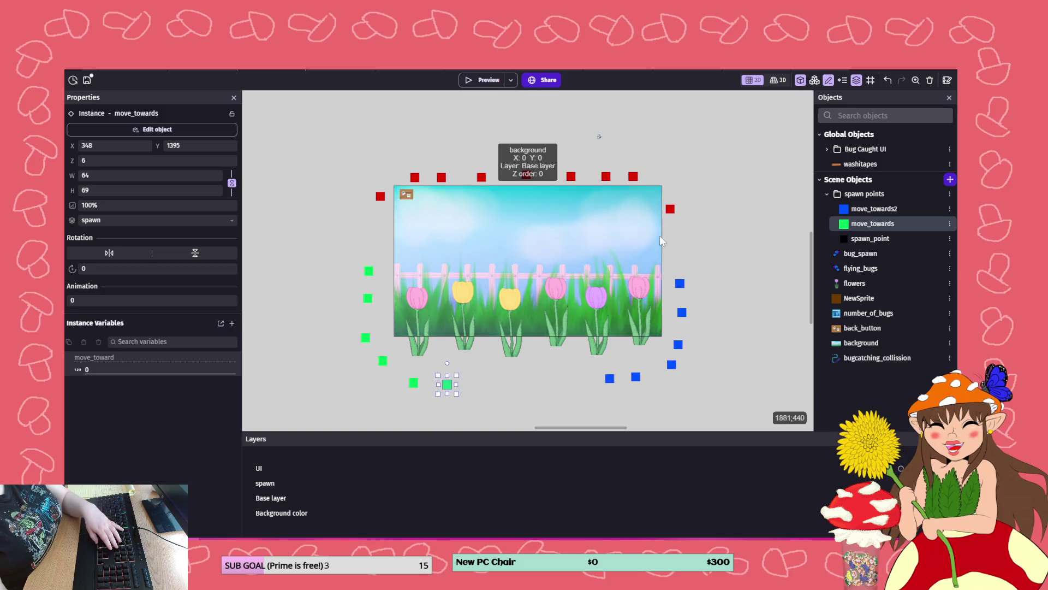
drag(680, 284, 685, 272)
drag(685, 312, 688, 295)
drag(679, 346, 682, 333)
drag(672, 371, 621, 391)
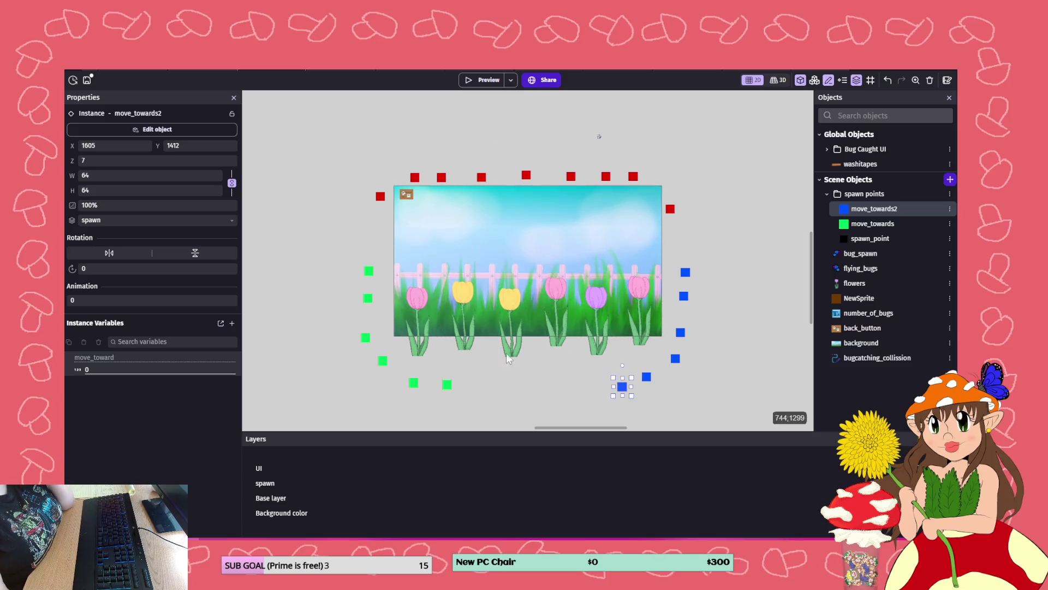
- Space out the red spawn points along the top, save, and return to the events sheet
drag(441, 179, 451, 178)
mouse_move(527, 181)
mouse_down()
mouse_move(487, 179)
mouse_move(529, 180)
mouse_up()
click(527, 178)
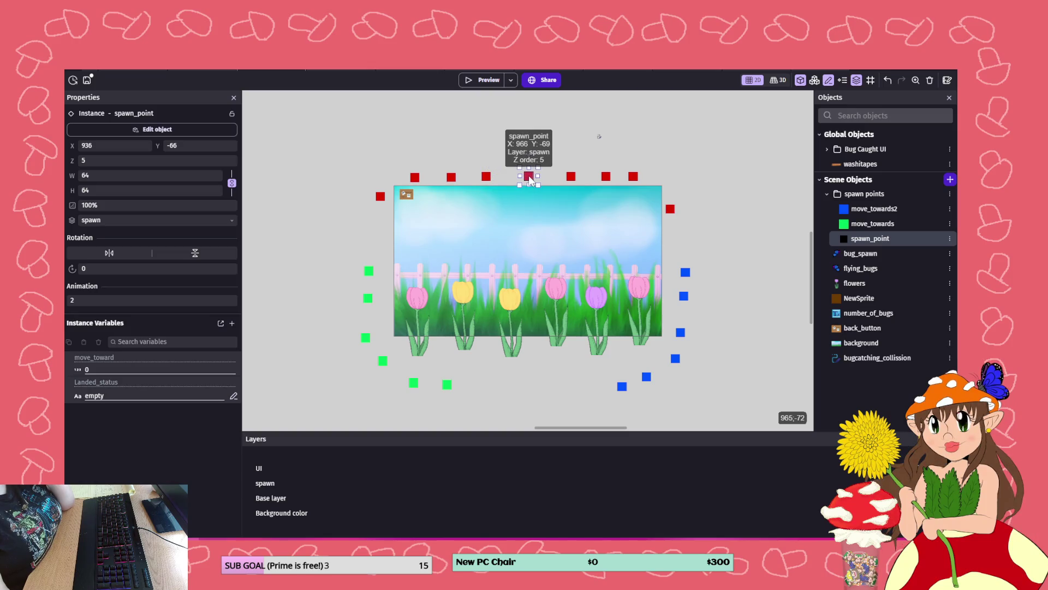
click(87, 81)
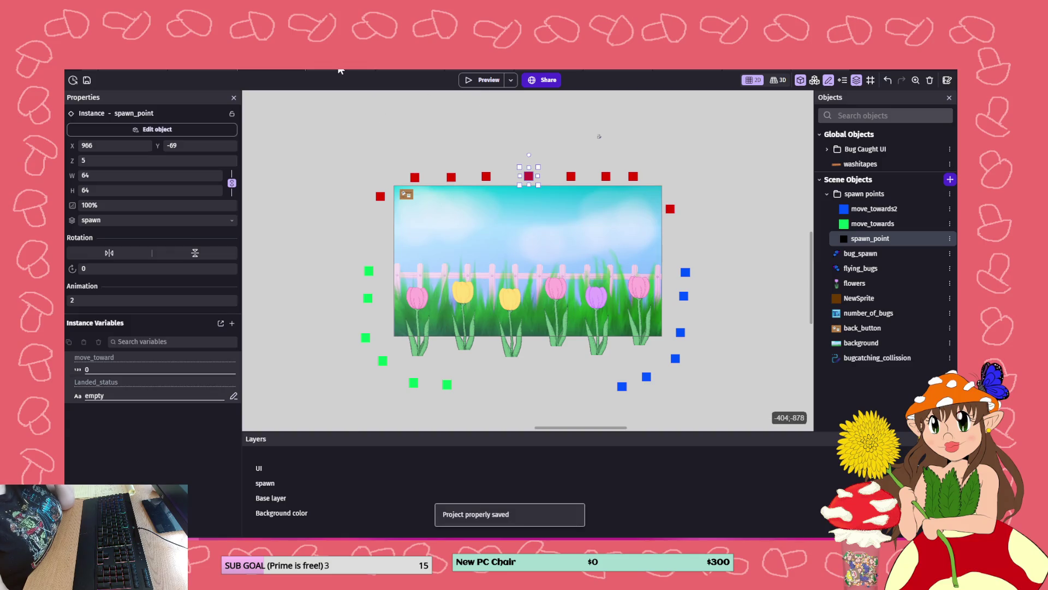
click(340, 71)
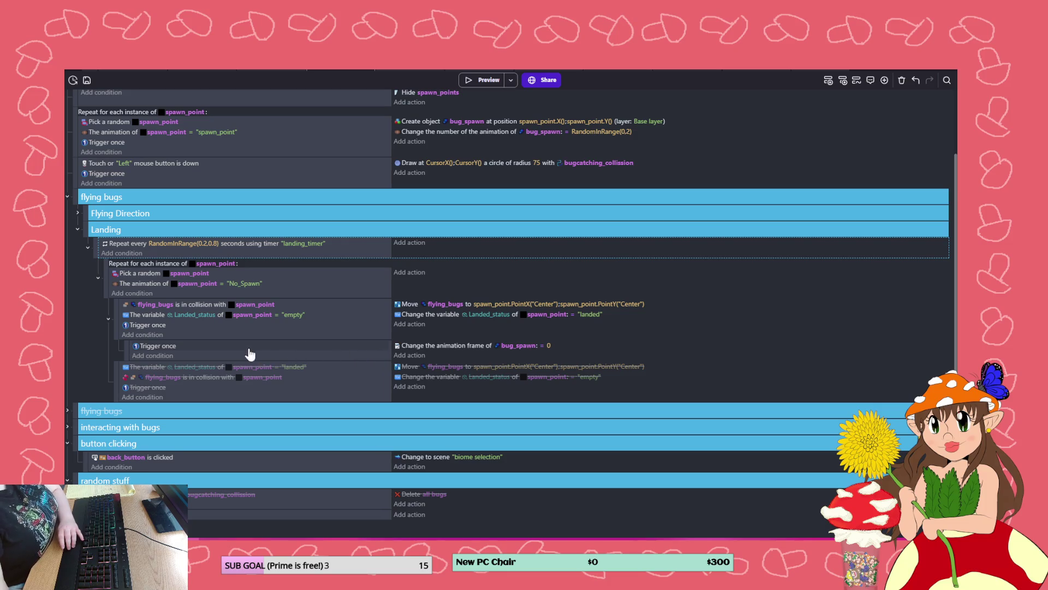
- Delete the Trigger once sub-event and its frame-reset action, save, and open the scene layout
click(169, 356)
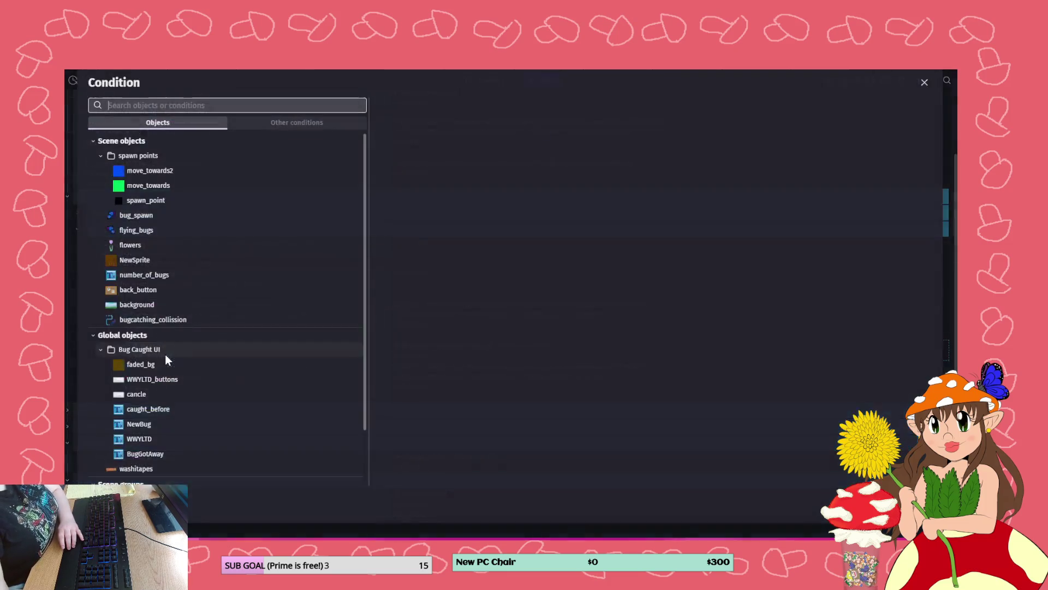
key(Escape)
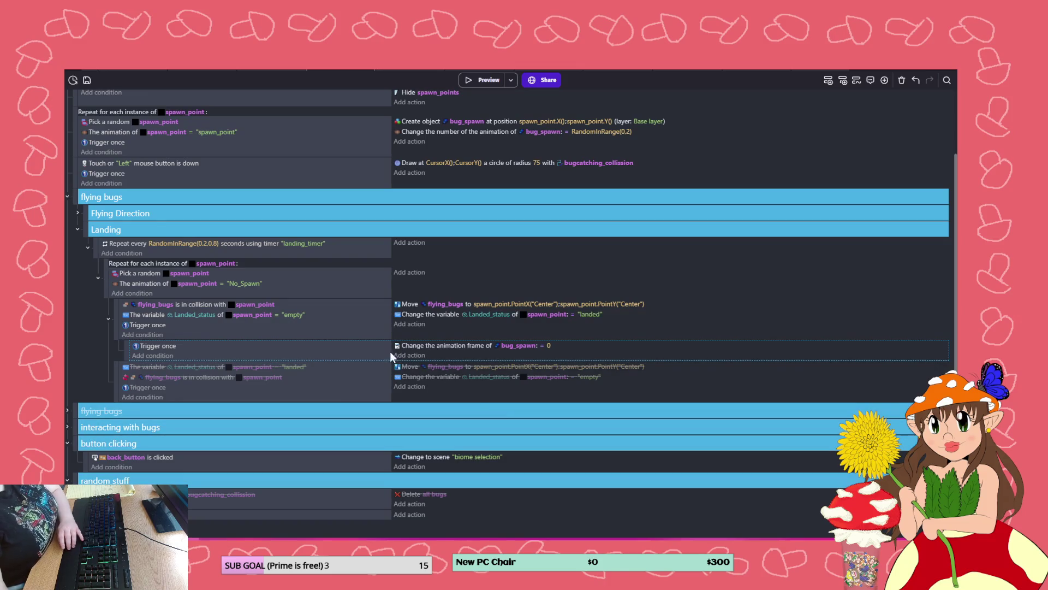
right_click(379, 356)
click(393, 399)
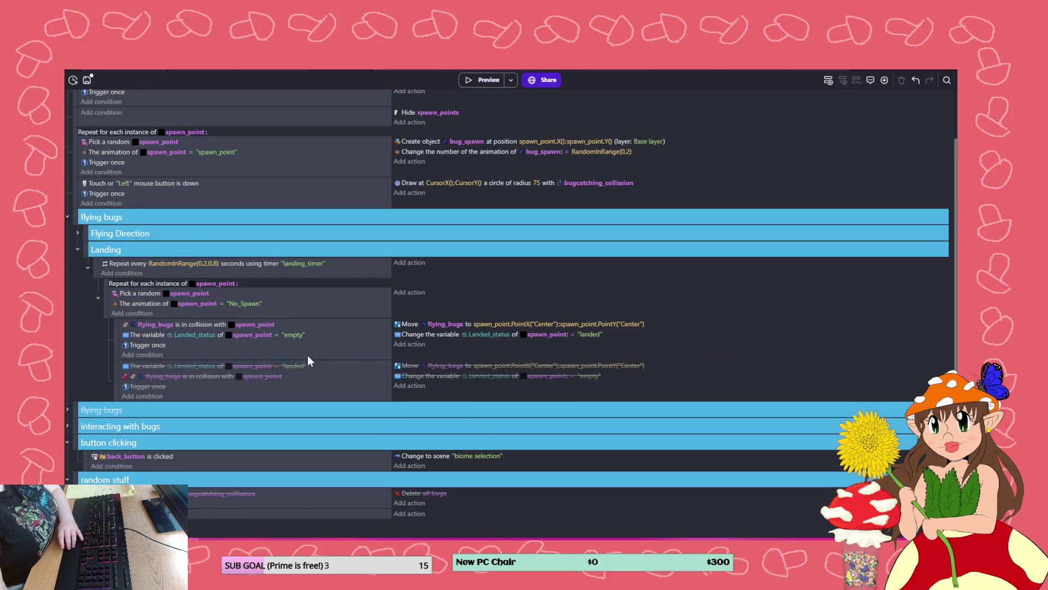
click(88, 80)
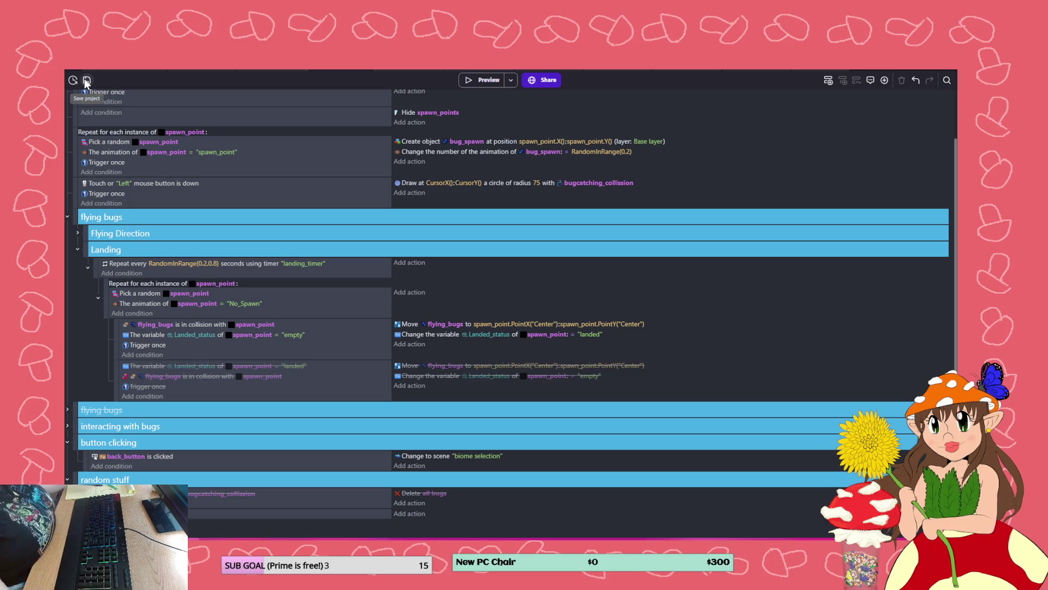
click(271, 70)
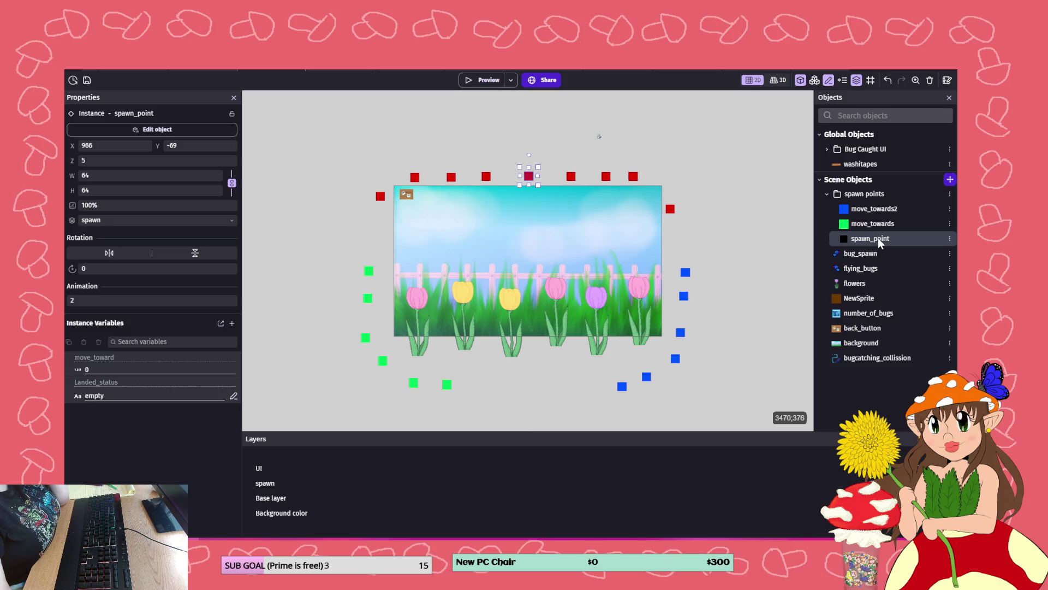
- In flying_bugs, add an animation with the butterfly image named butterfly_idl
double_click(860, 268)
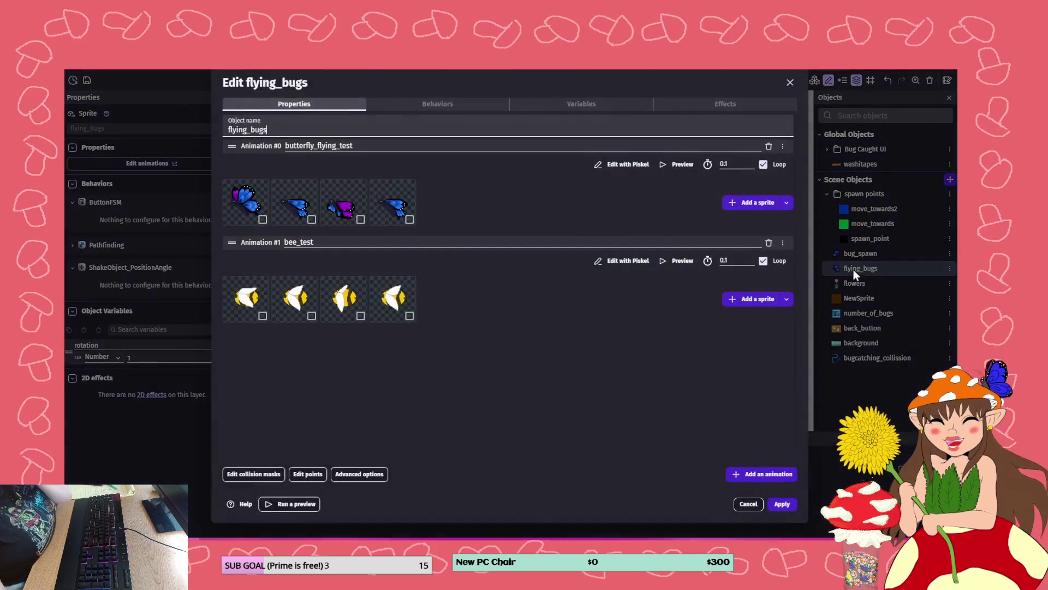
click(765, 474)
drag(232, 338, 227, 243)
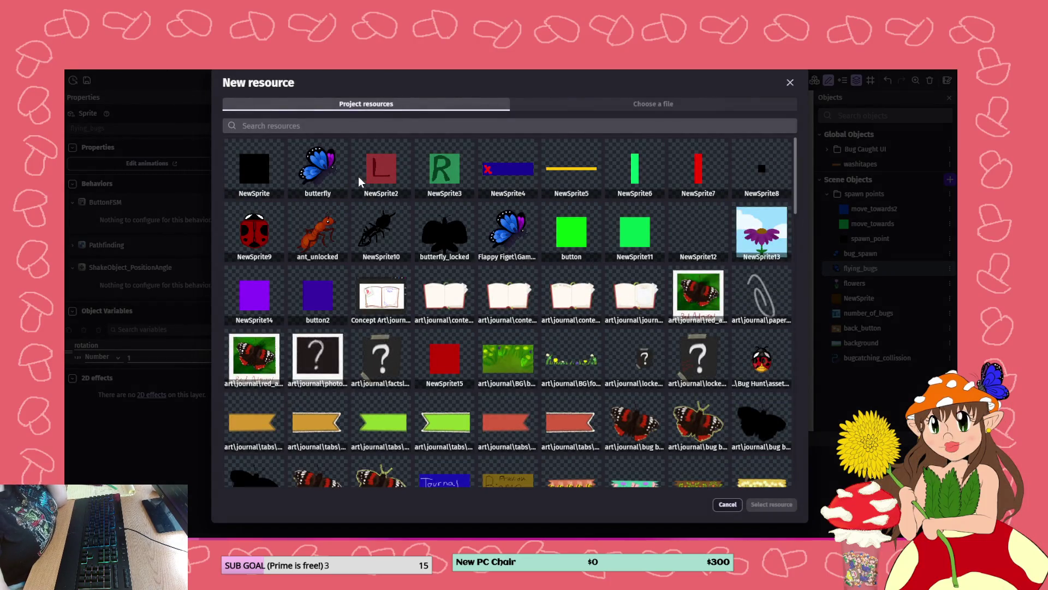
click(328, 170)
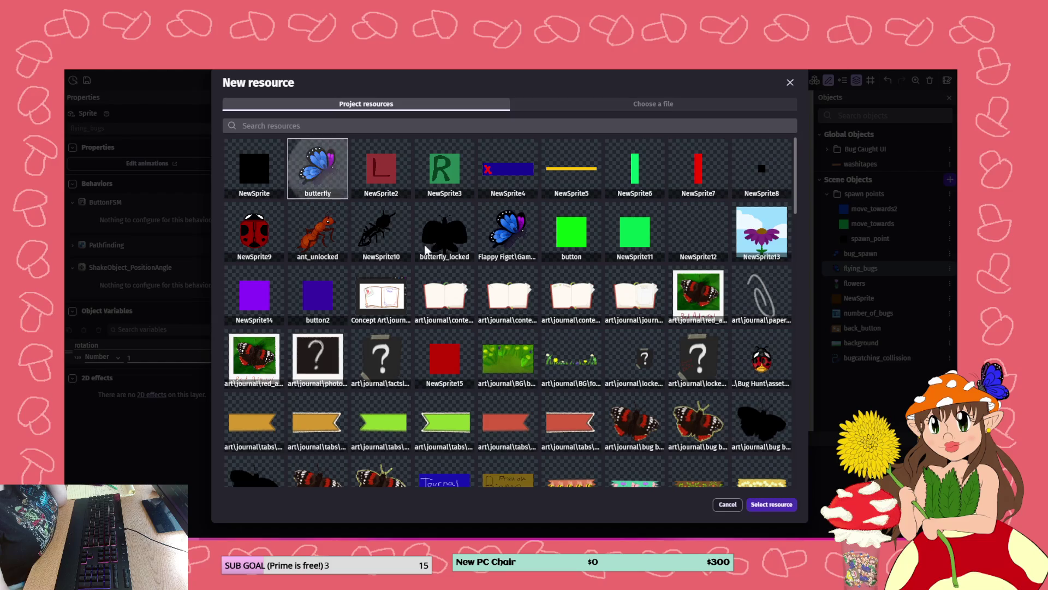
click(767, 504)
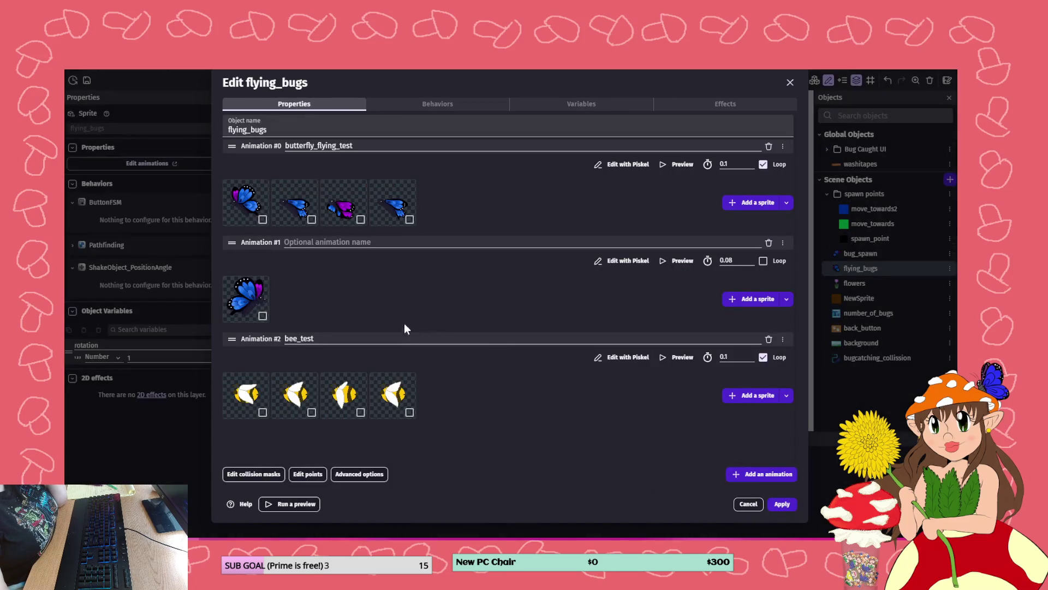
click(332, 242)
text(but)
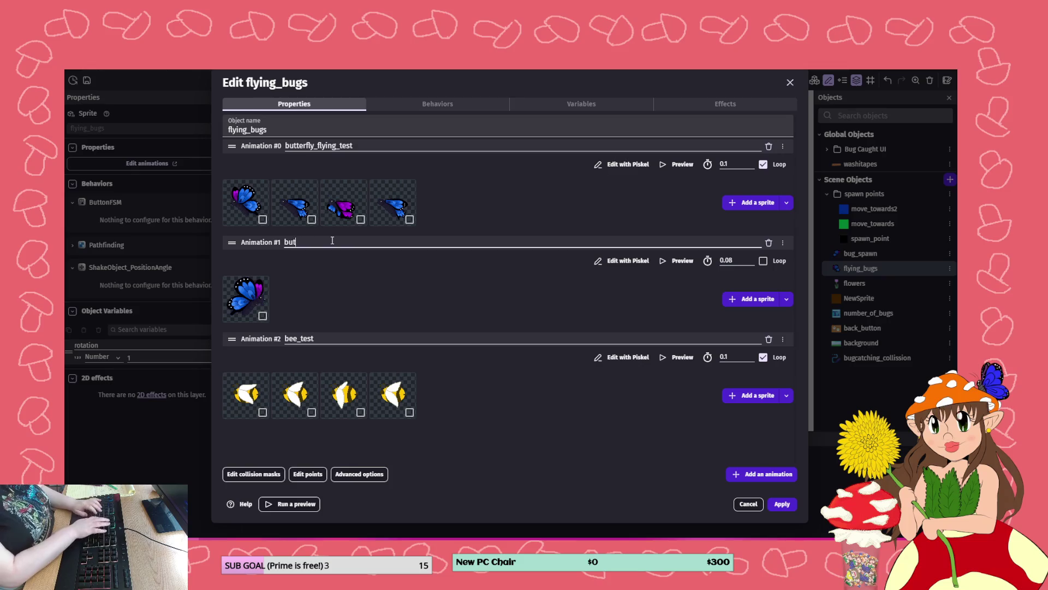
text(terfly_idle)
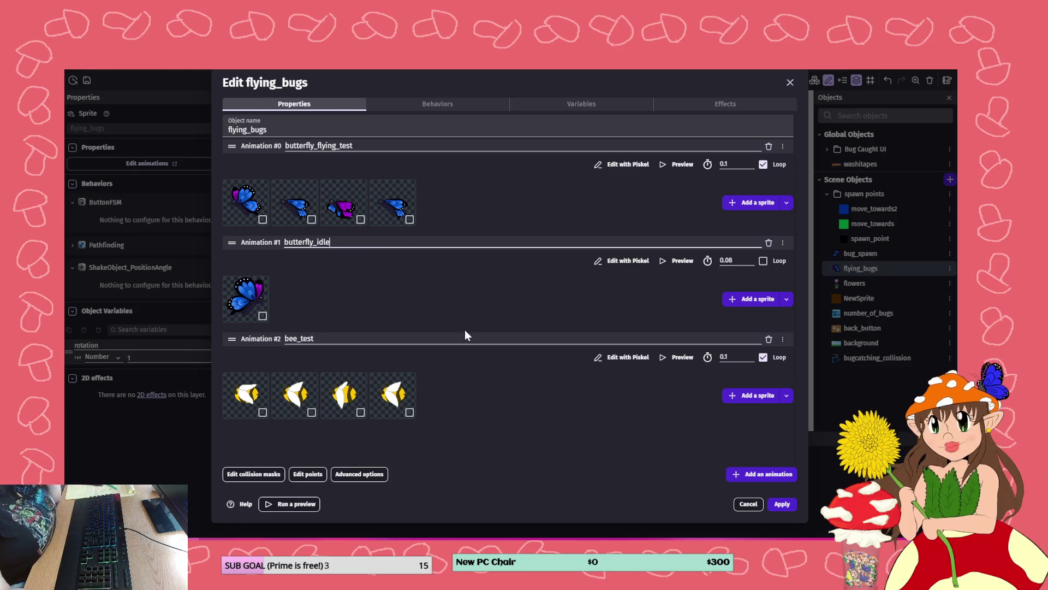
- Add a bee_idle animation using the flying_bugs3 image, apply, and return to the events sheet
click(776, 474)
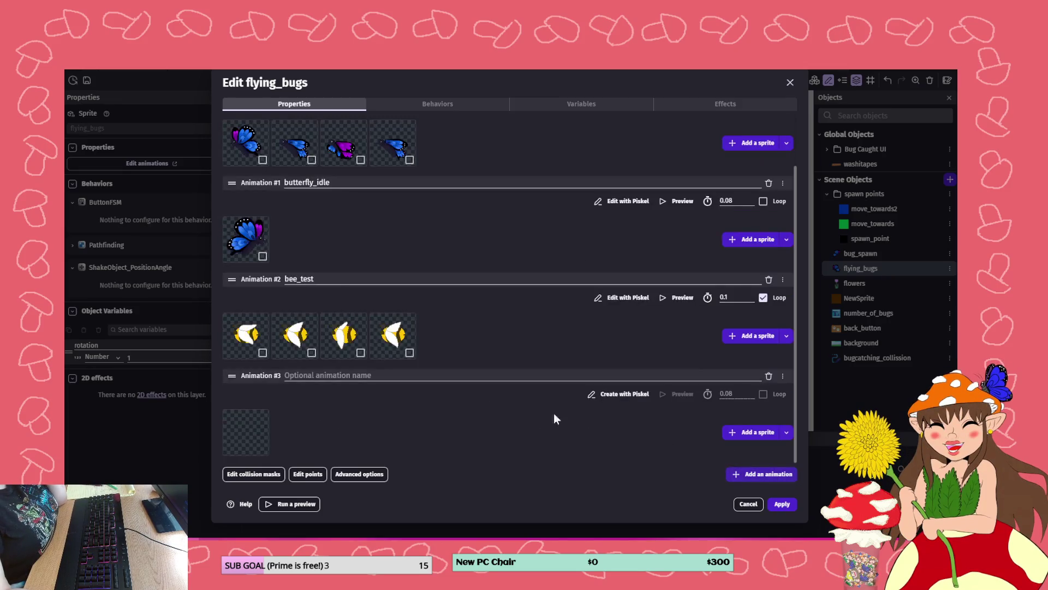
click(327, 369)
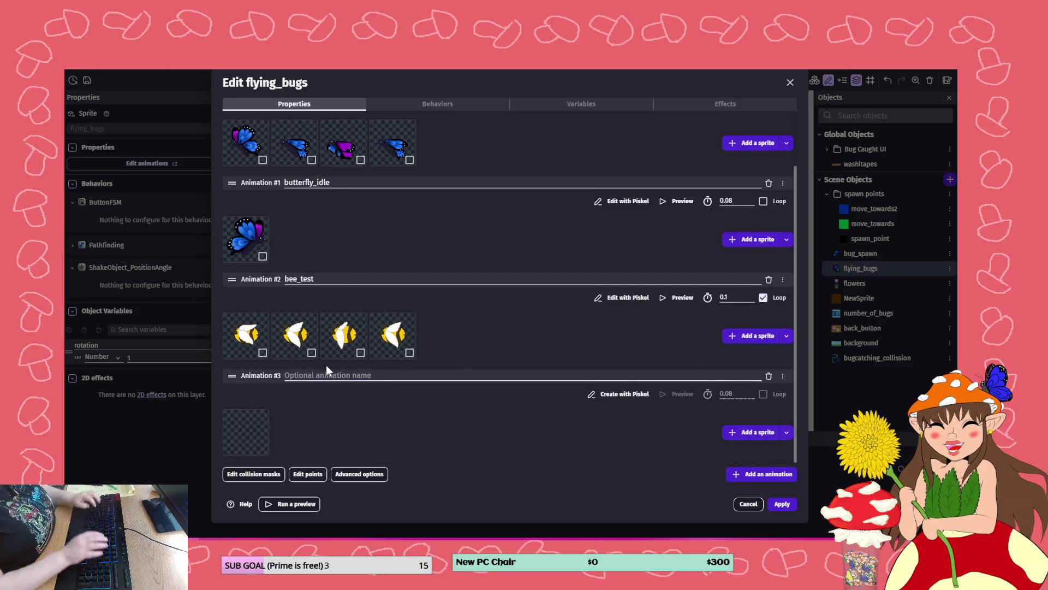
text(bee_idle)
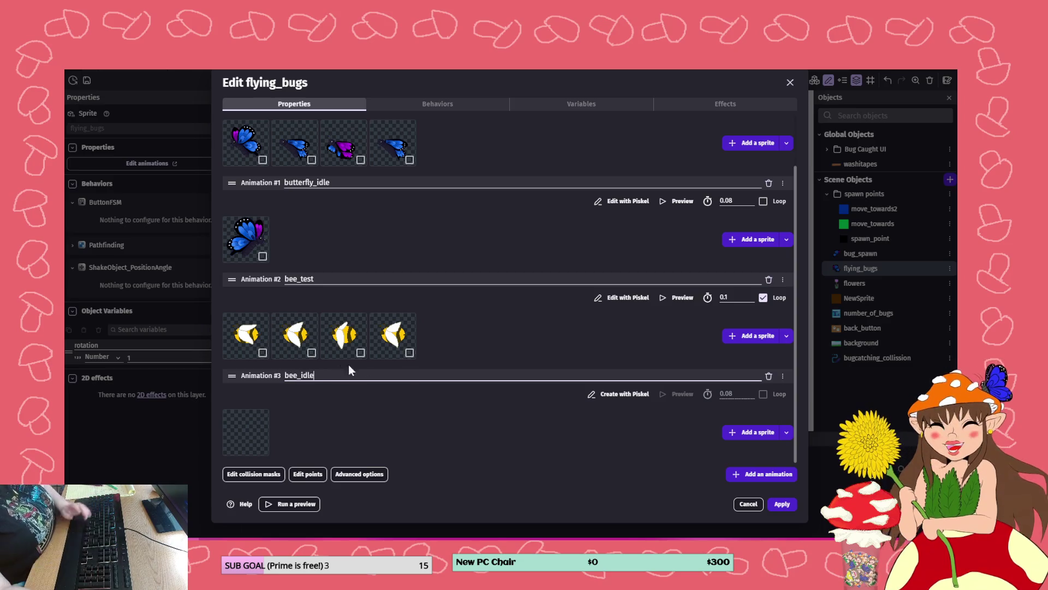
click(786, 432)
click(808, 453)
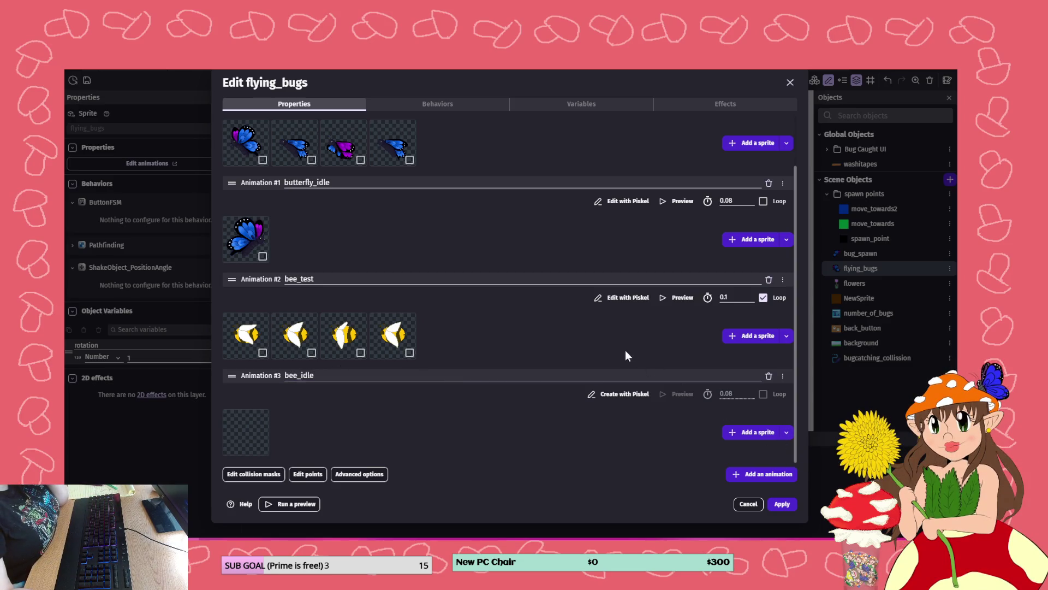
scroll(614, 333, down, 20)
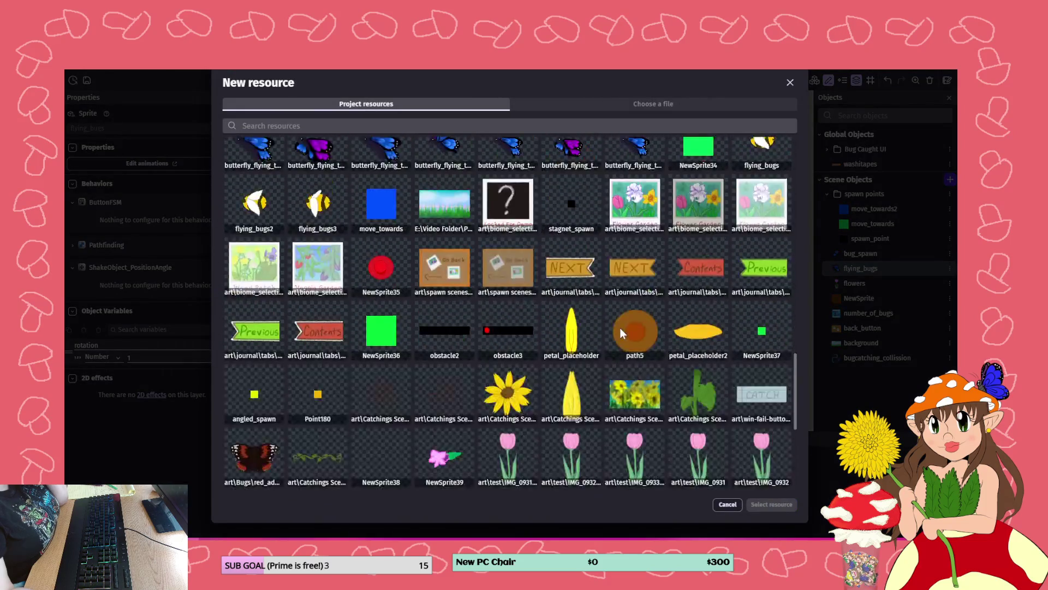
scroll(620, 327, down, 1)
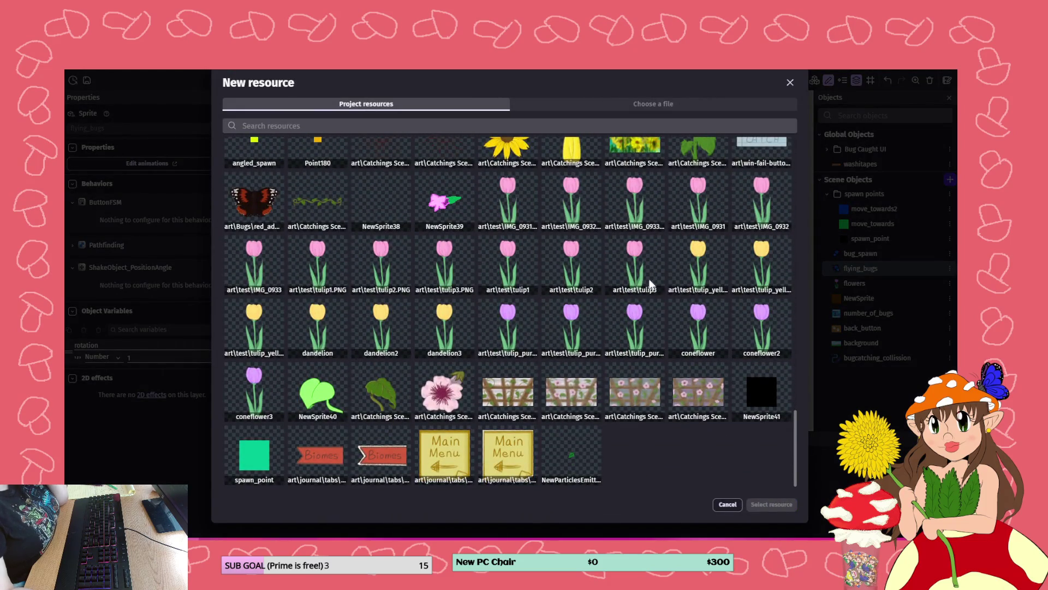
scroll(486, 256, up, 5)
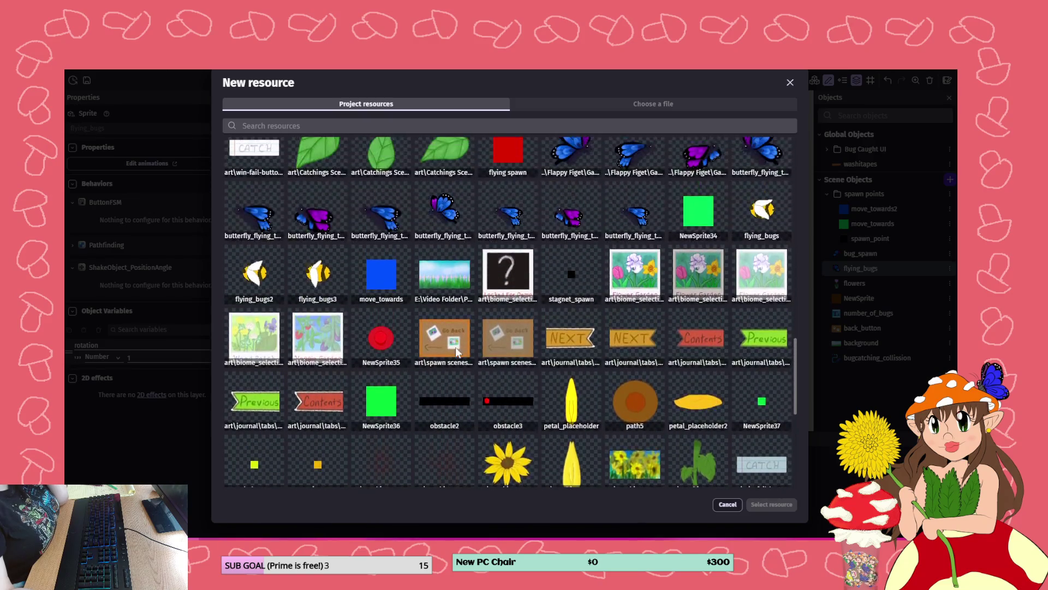
click(315, 277)
click(782, 504)
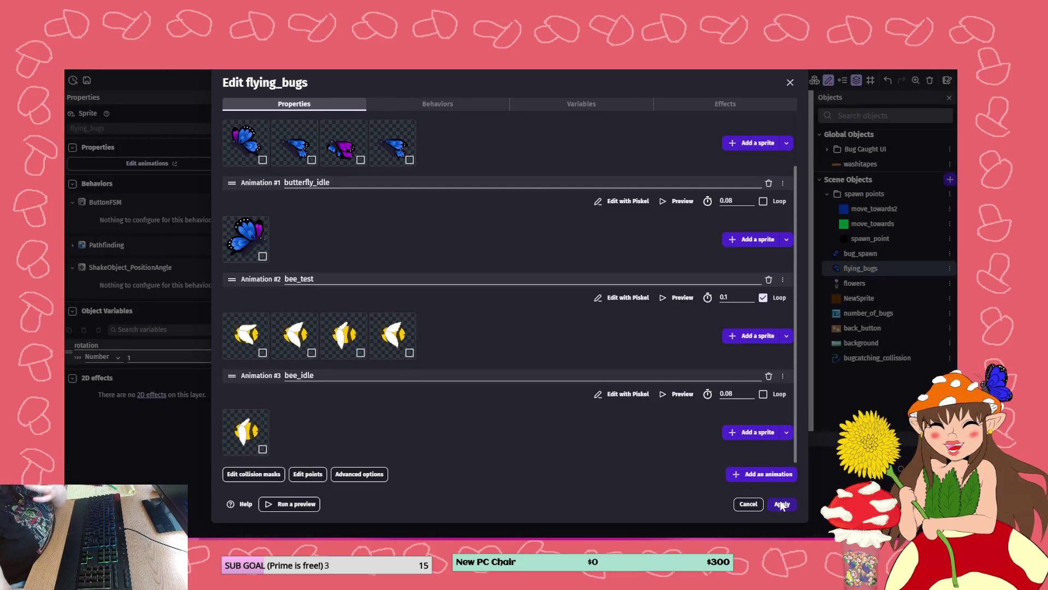
click(782, 504)
click(337, 70)
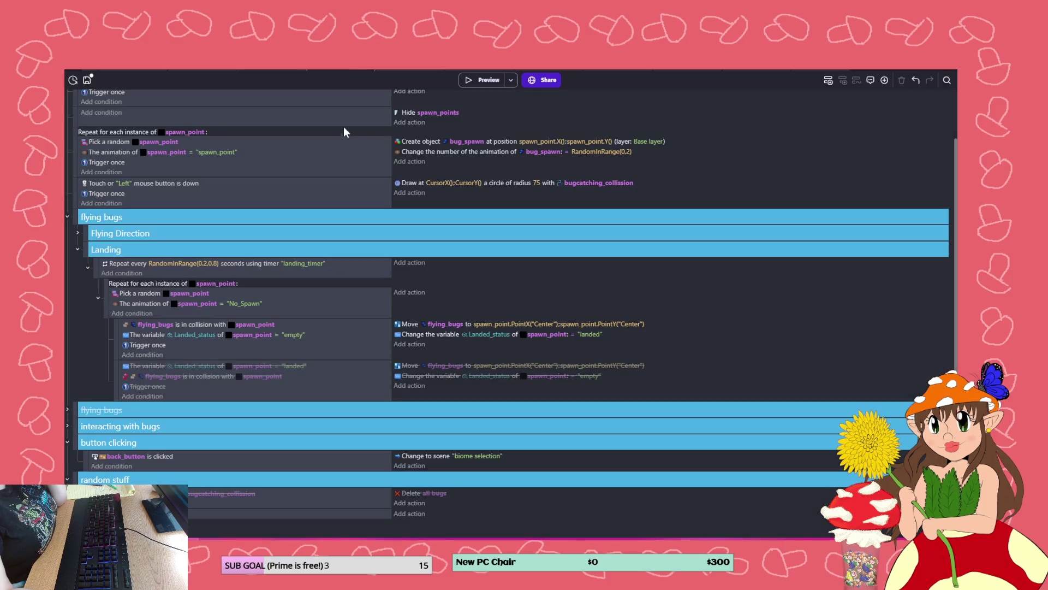
- Add an empty sub-event under the flying_bugs-collides-with-spawn_point event and begin its condition
right_click(359, 353)
mouse_move(409, 421)
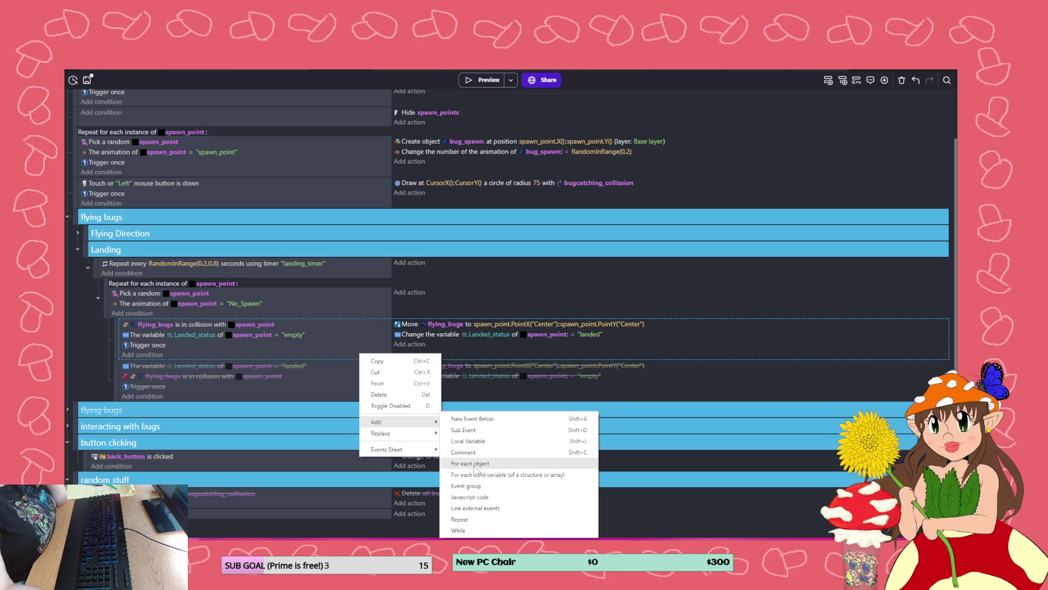
click(469, 430)
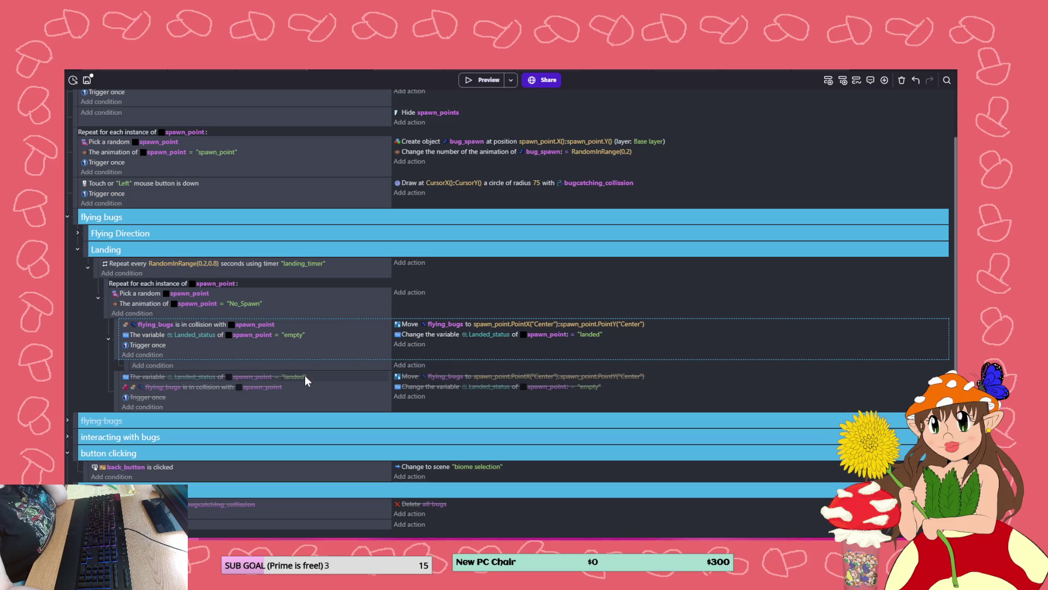
click(159, 365)
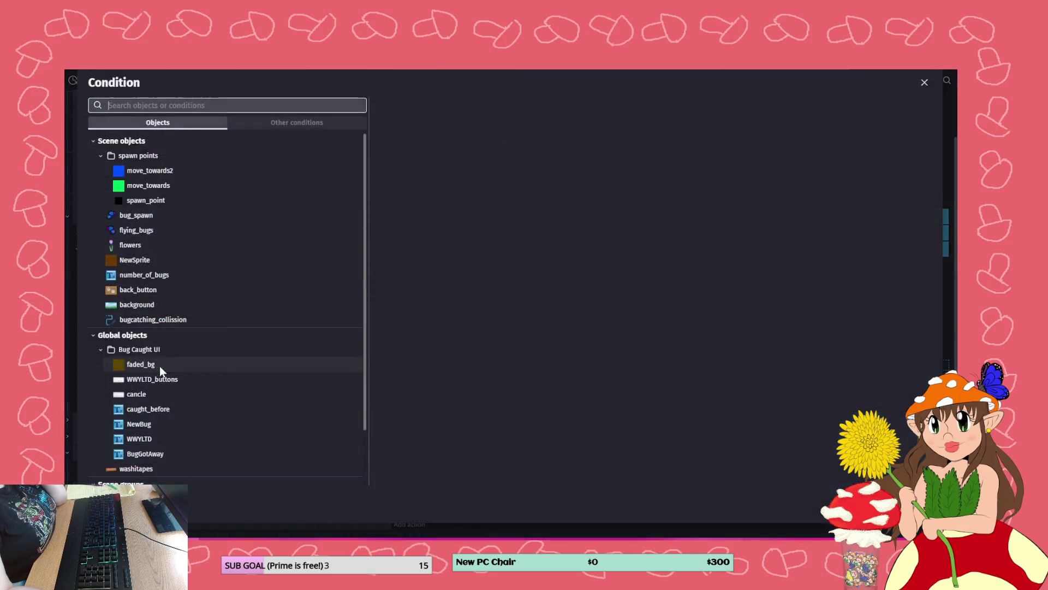
- Add a condition checking that the flying_bugs animation name is butterfly_flying_test
click(137, 214)
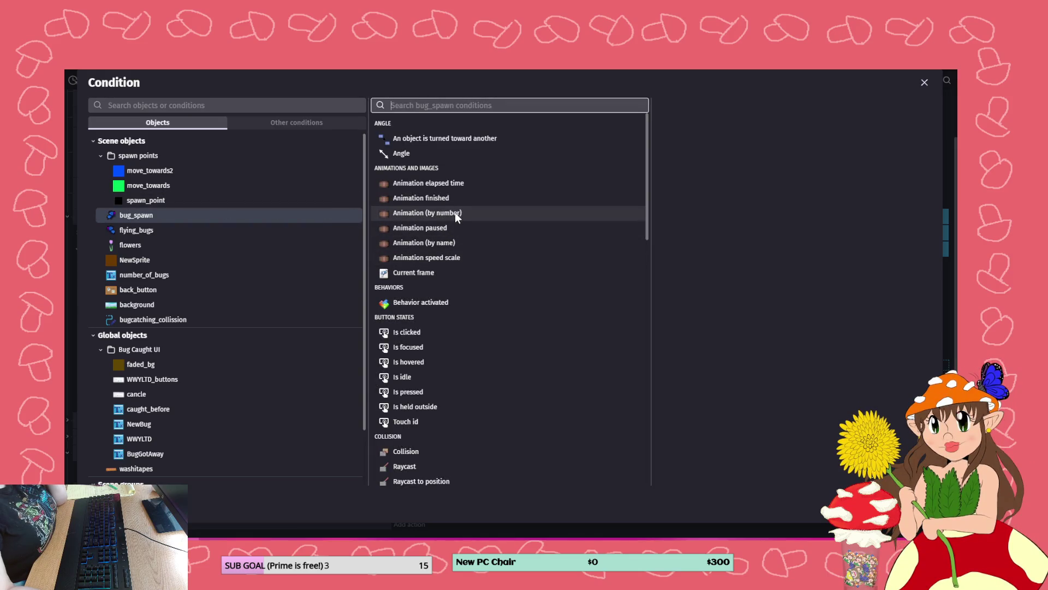
click(457, 242)
click(719, 194)
click(719, 219)
click(210, 230)
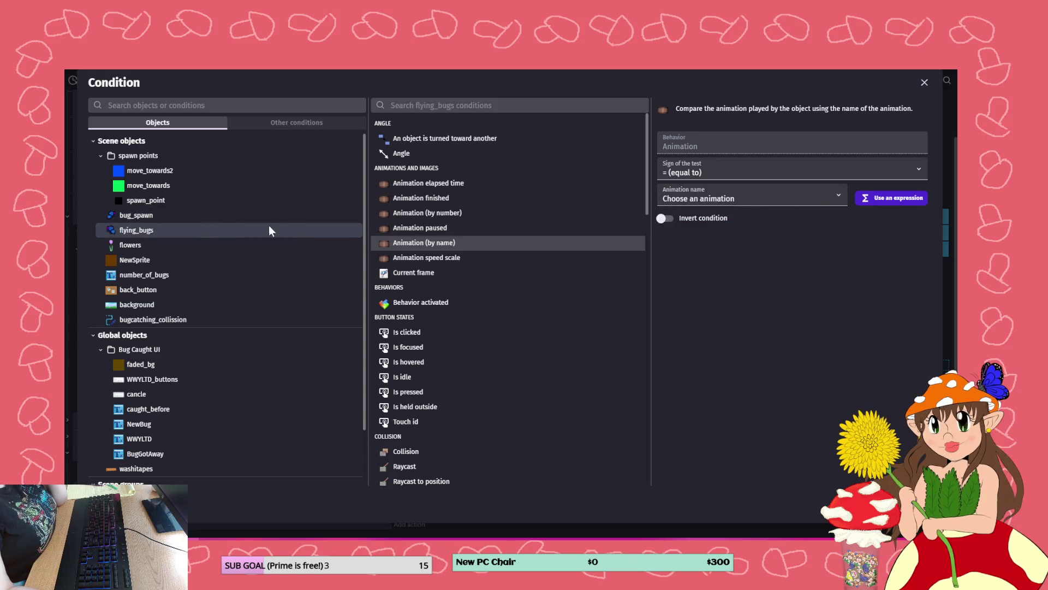
click(797, 197)
click(732, 221)
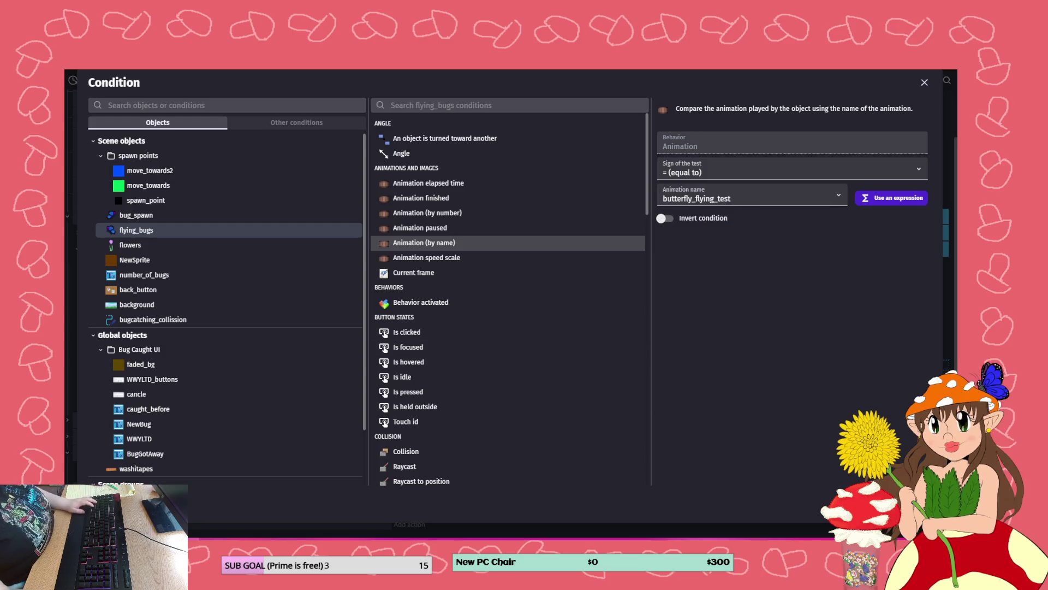
key(Return)
- Add an action setting the flying_bugs animation by name to butterfly_idle
click(404, 367)
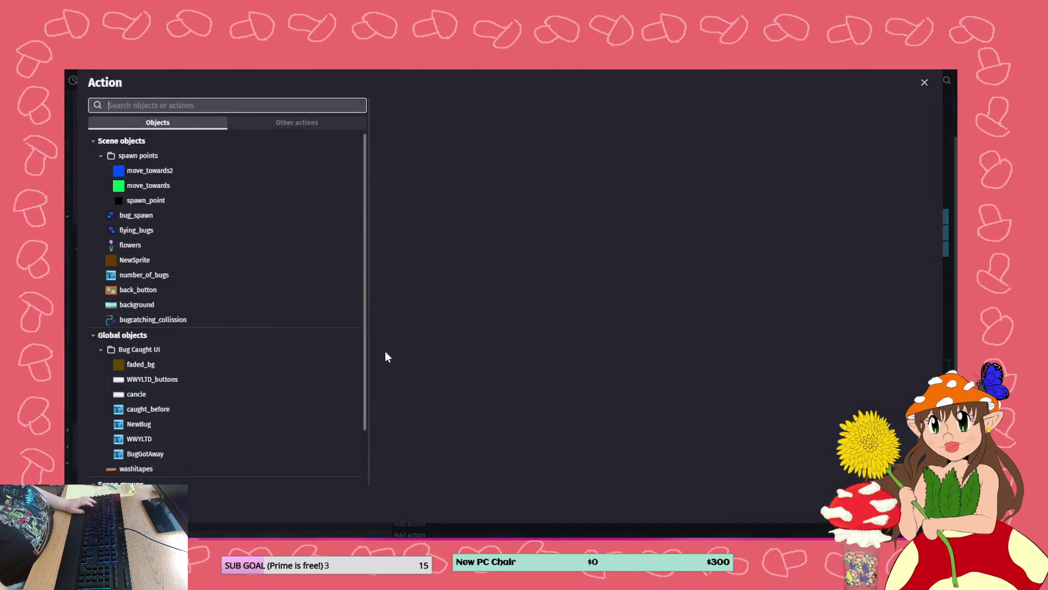
click(139, 229)
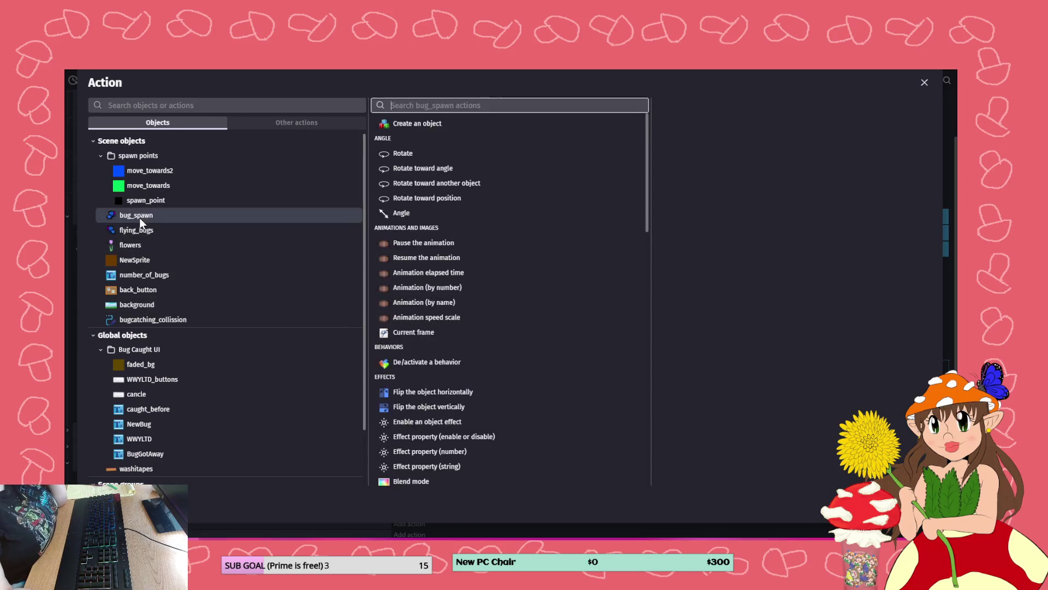
click(437, 287)
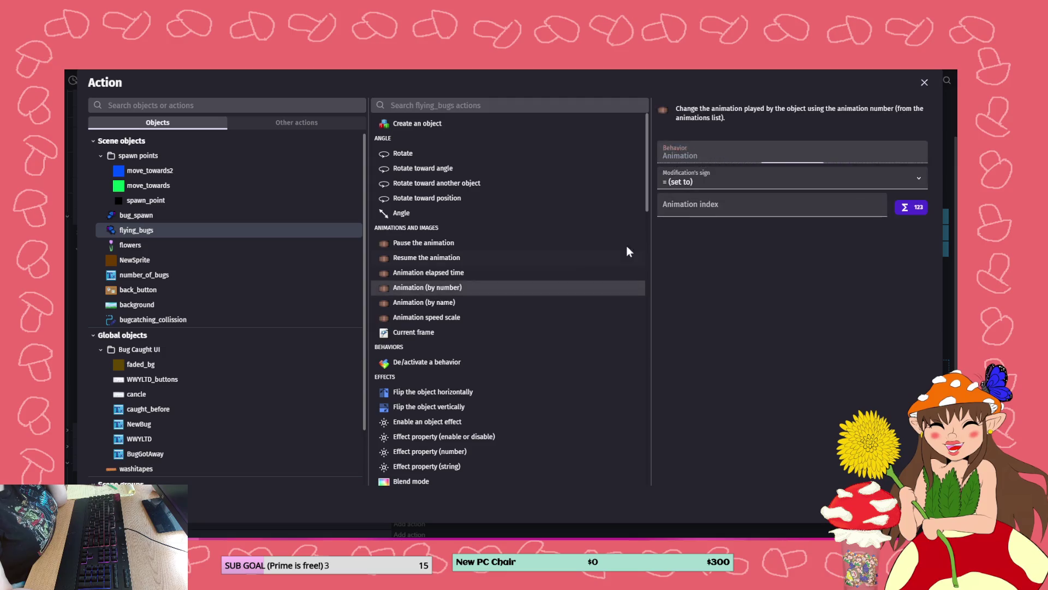
click(469, 302)
click(813, 198)
click(748, 229)
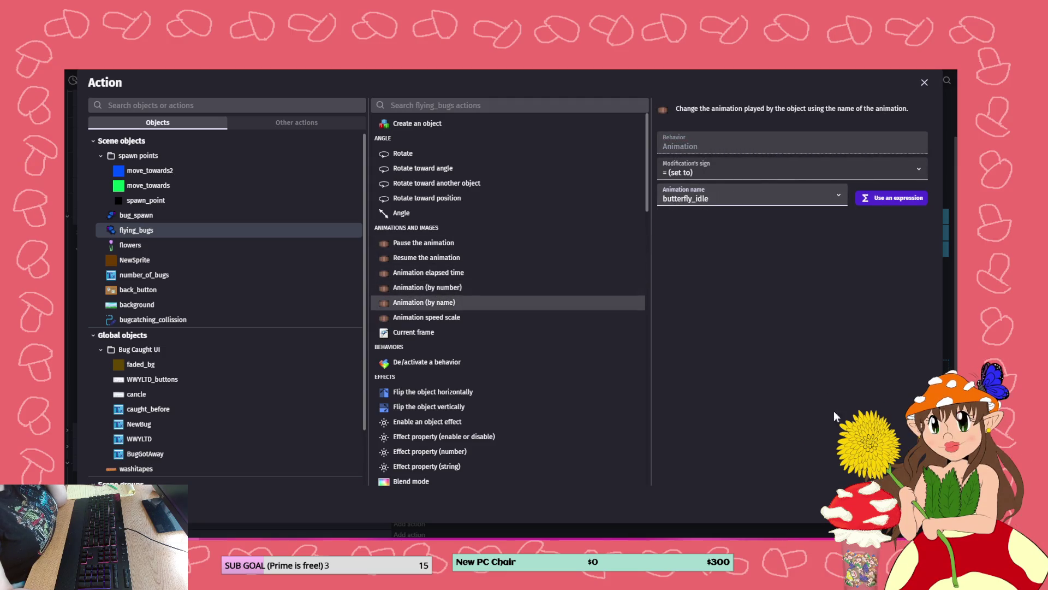
click(917, 502)
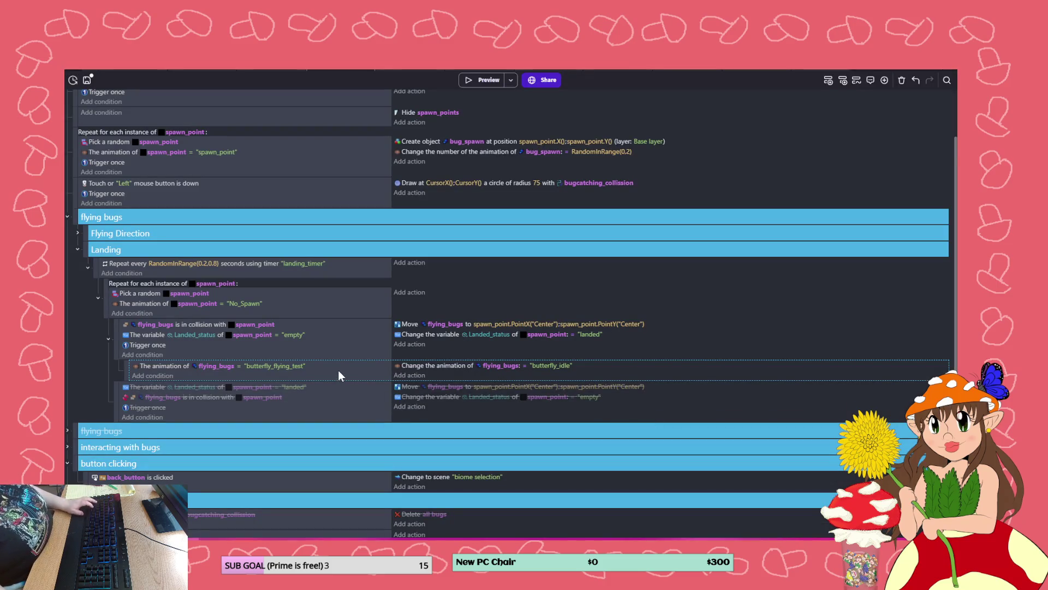
- Duplicate the sub-event, make it swap bee_test to bee_idle, and run a preview
key(ctrl+c)
key(ctrl+v)
click(278, 386)
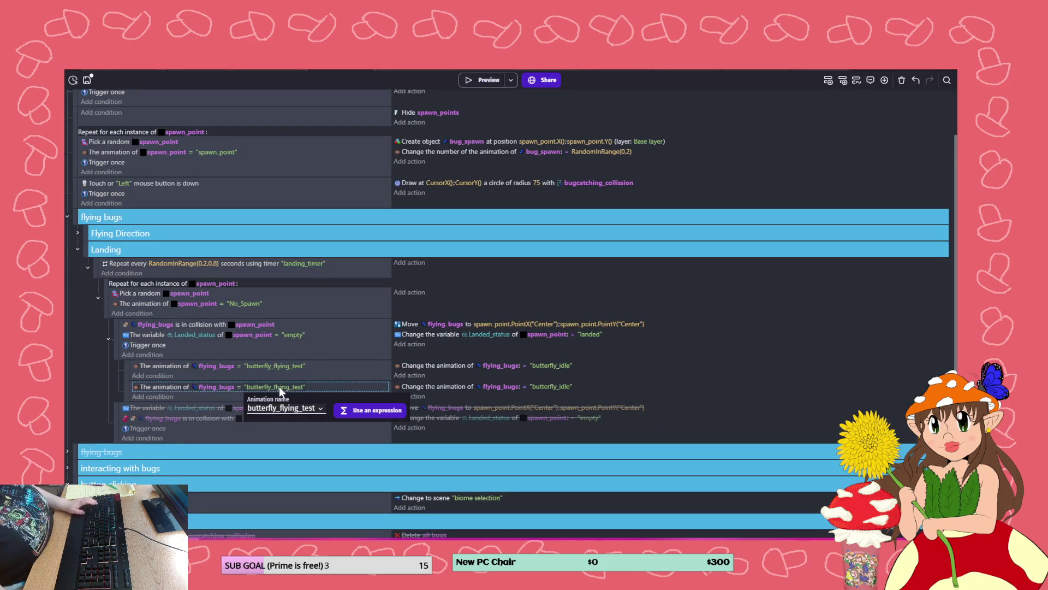
click(294, 409)
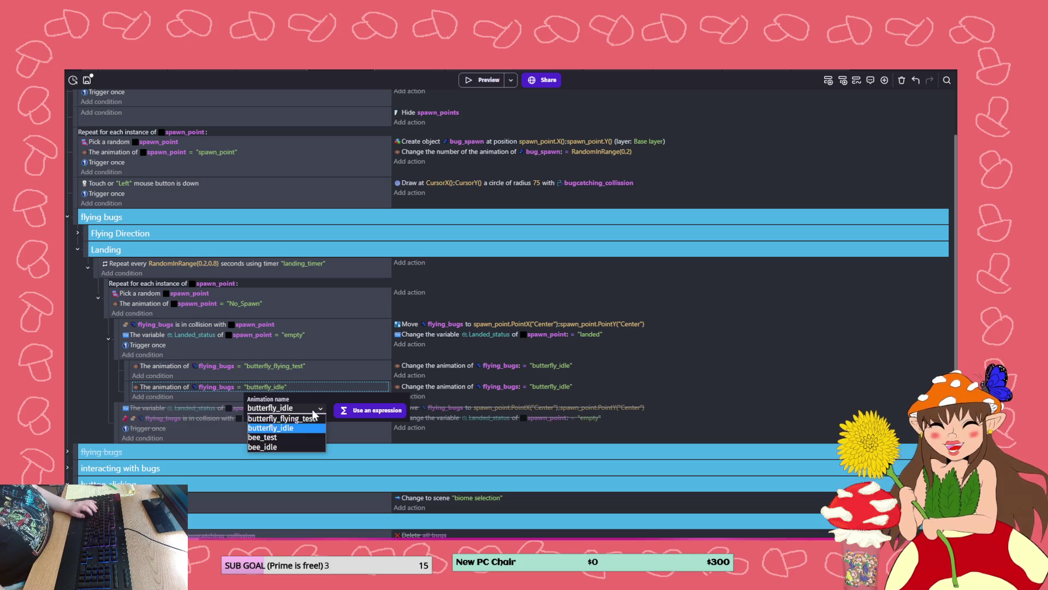
click(291, 439)
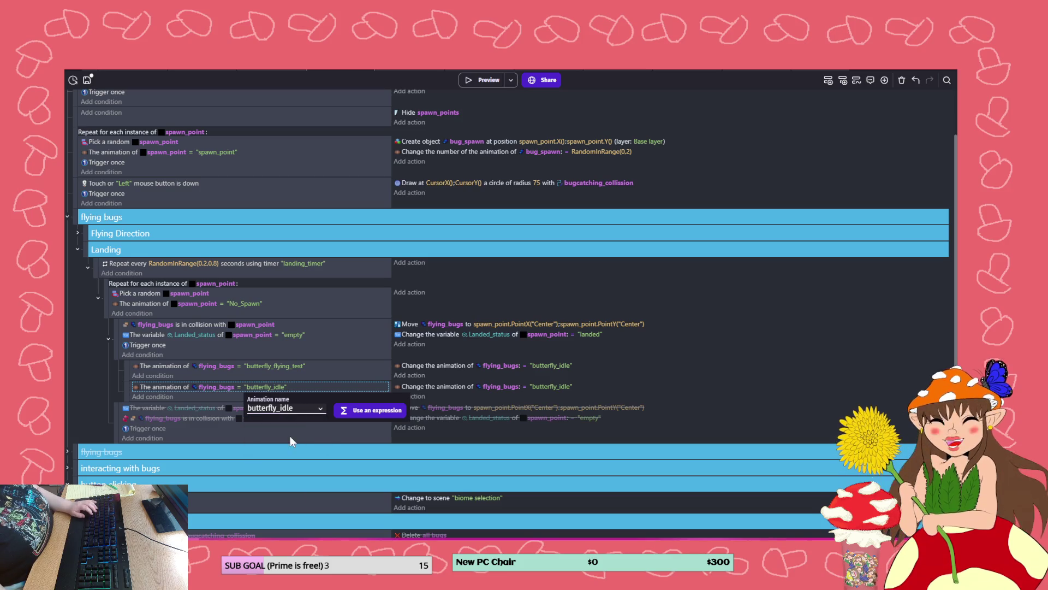
click(562, 387)
click(570, 409)
click(559, 447)
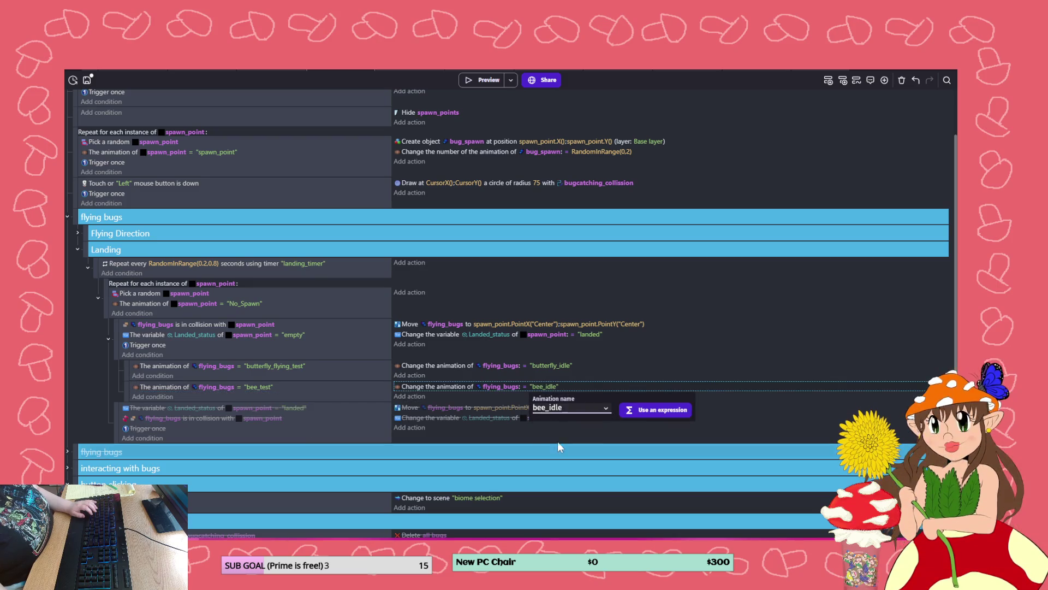
click(489, 80)
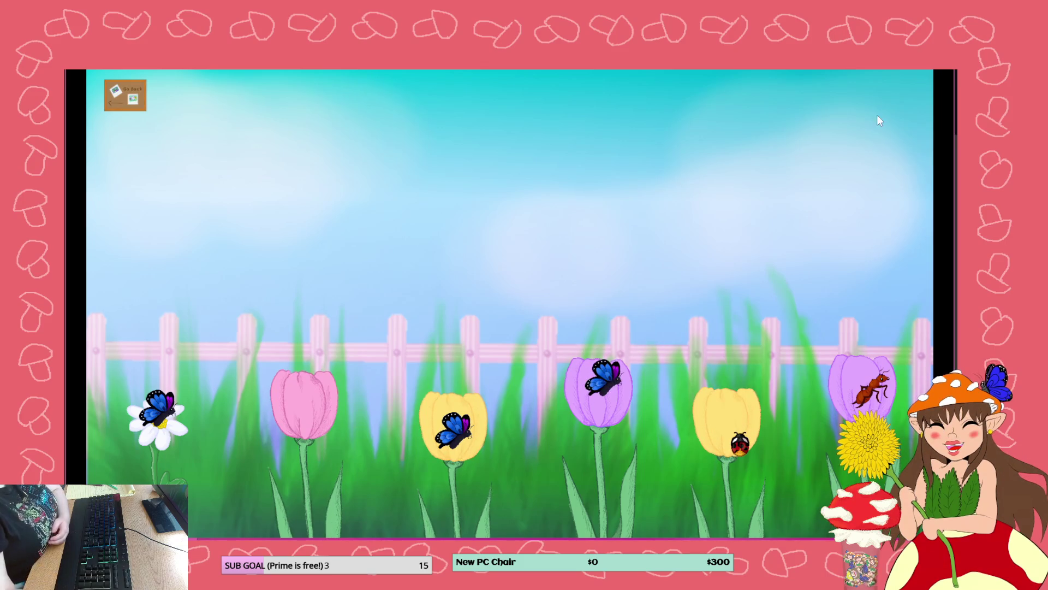
- Close the game preview window with Alt+F4
key(alt+F4)
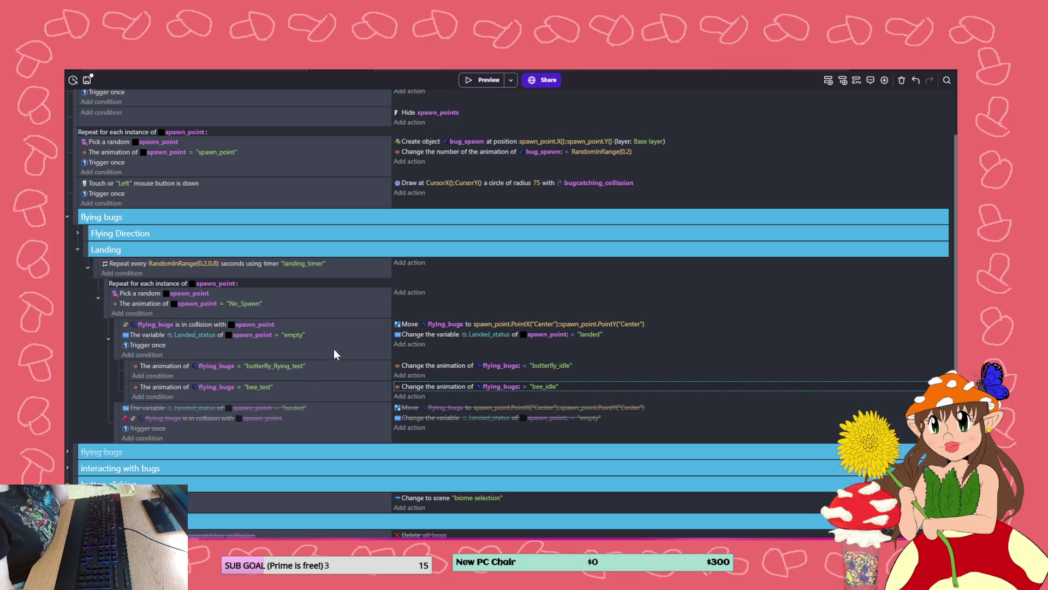
- Wrap the flying_bugs collision event in a 'Repeat for each flying_bugs' loop and preview the game
scroll(311, 387, down, 1)
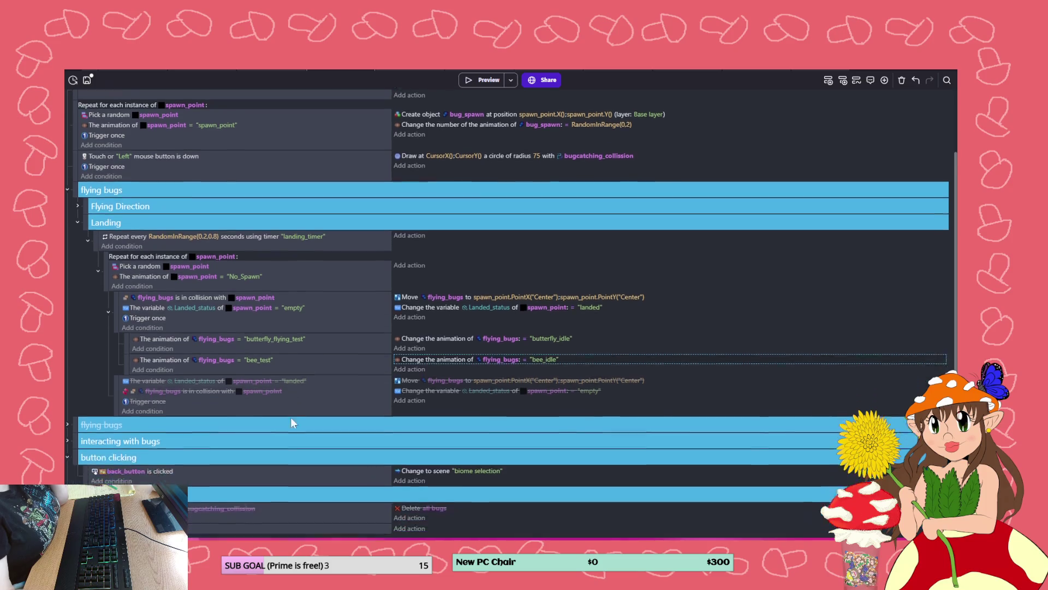
right_click(354, 307)
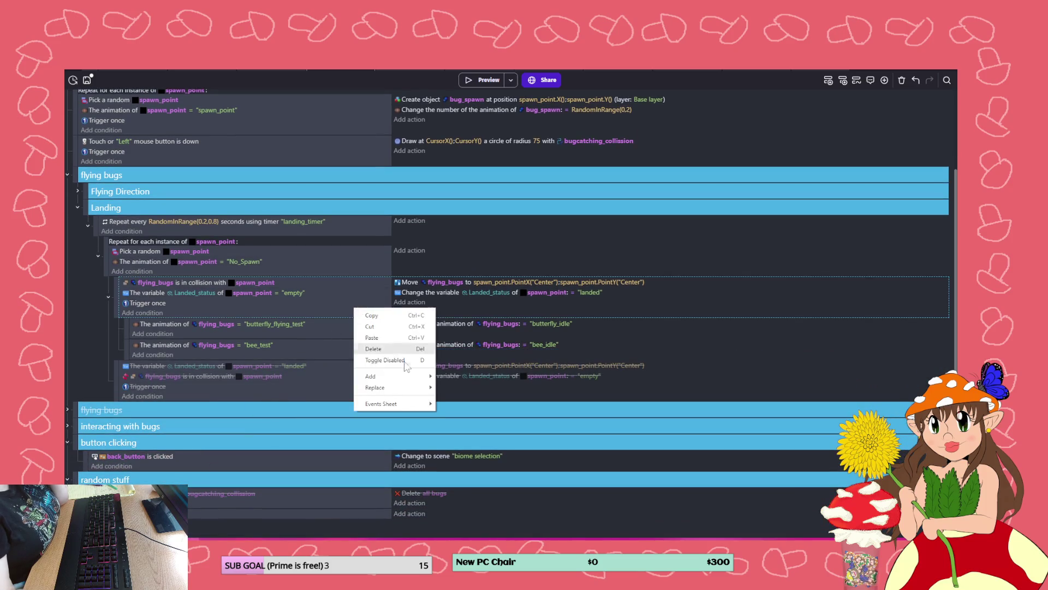
mouse_move(418, 381)
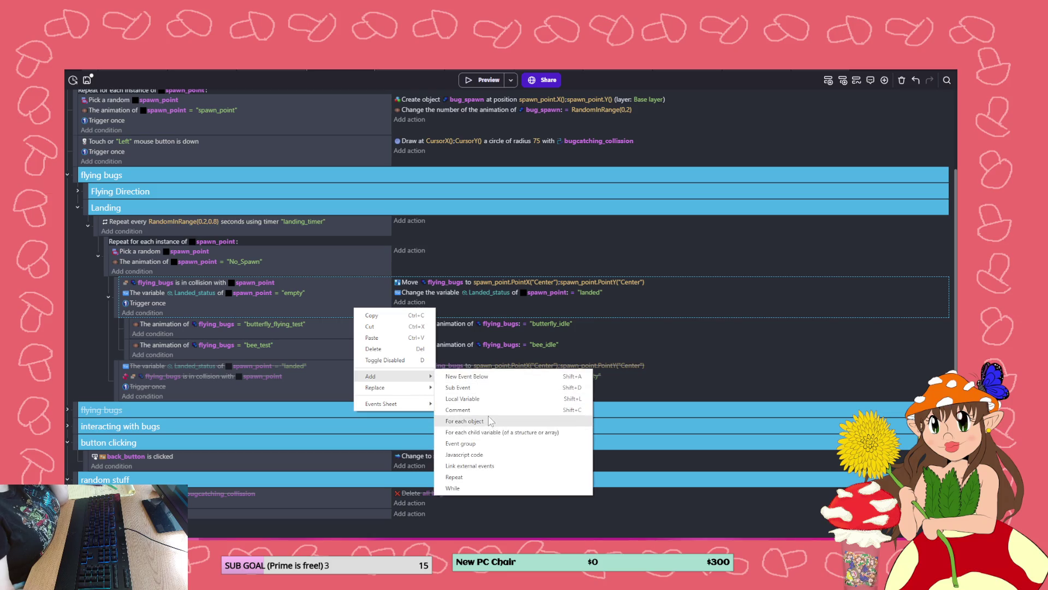
click(488, 418)
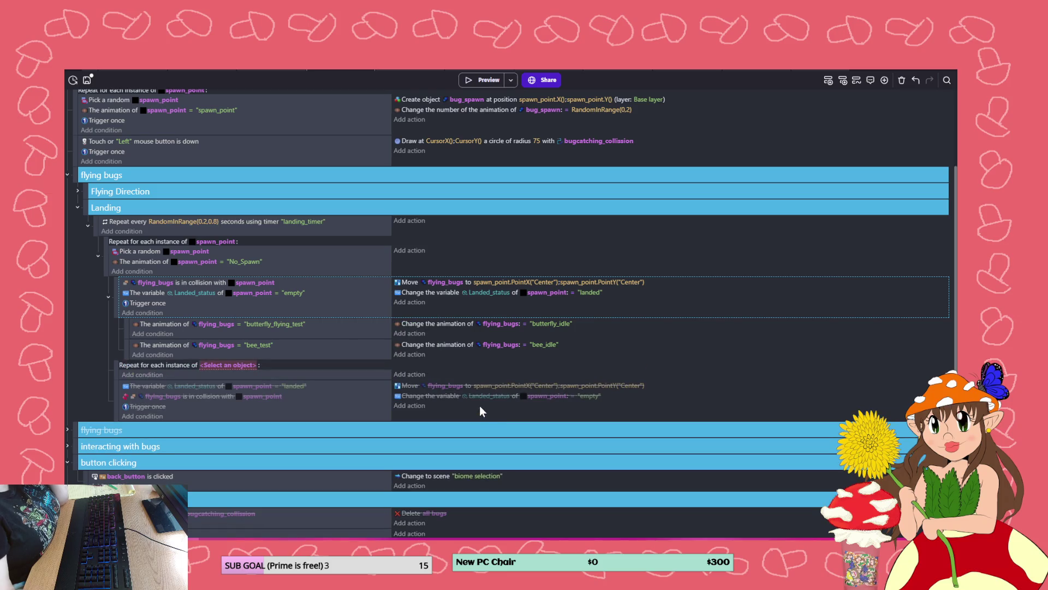
click(241, 365)
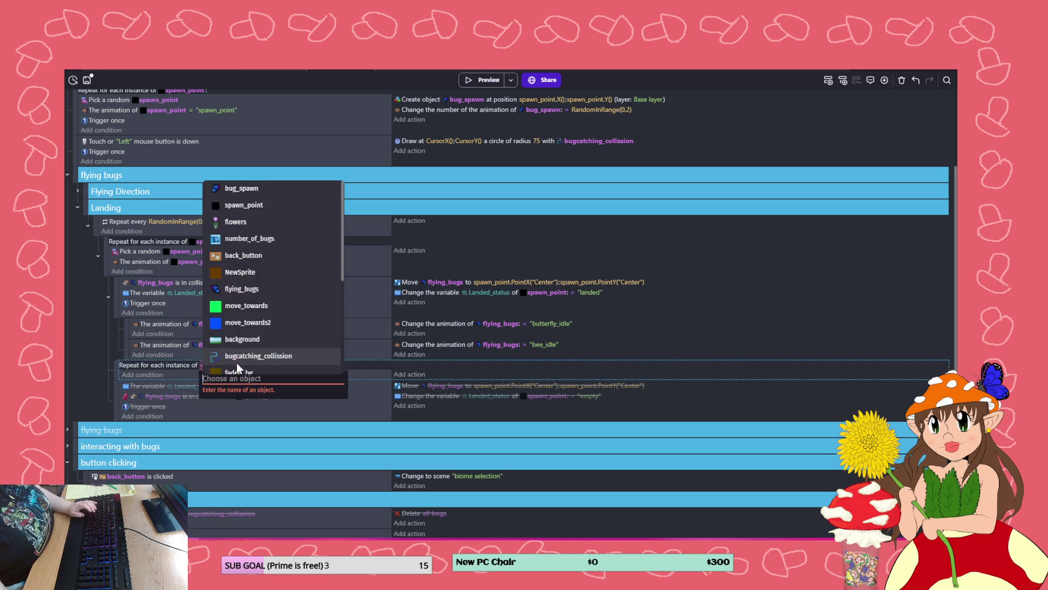
click(251, 289)
mouse_move(122, 368)
mouse_down()
mouse_move(119, 285)
mouse_move(126, 307)
mouse_up()
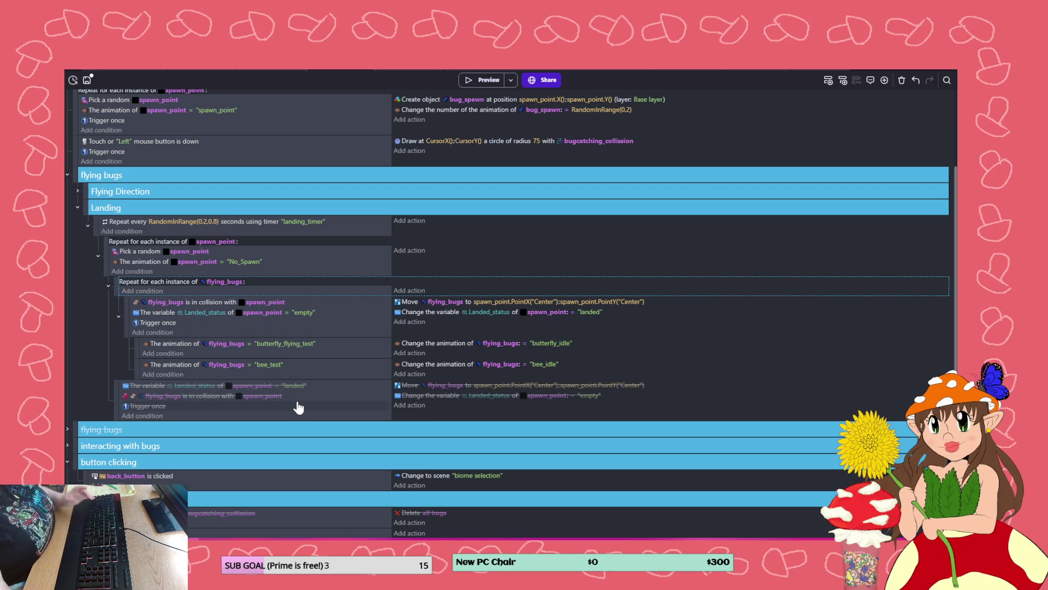
click(481, 83)
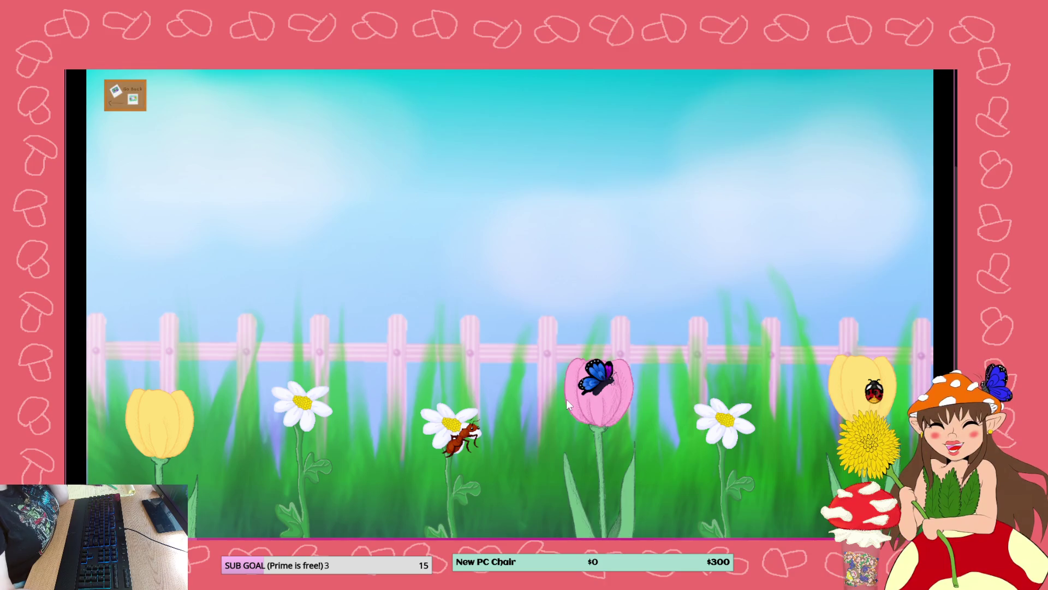
- Move the collision event out of the for-each flying_bugs loop and test-run the game
key(alt+F4)
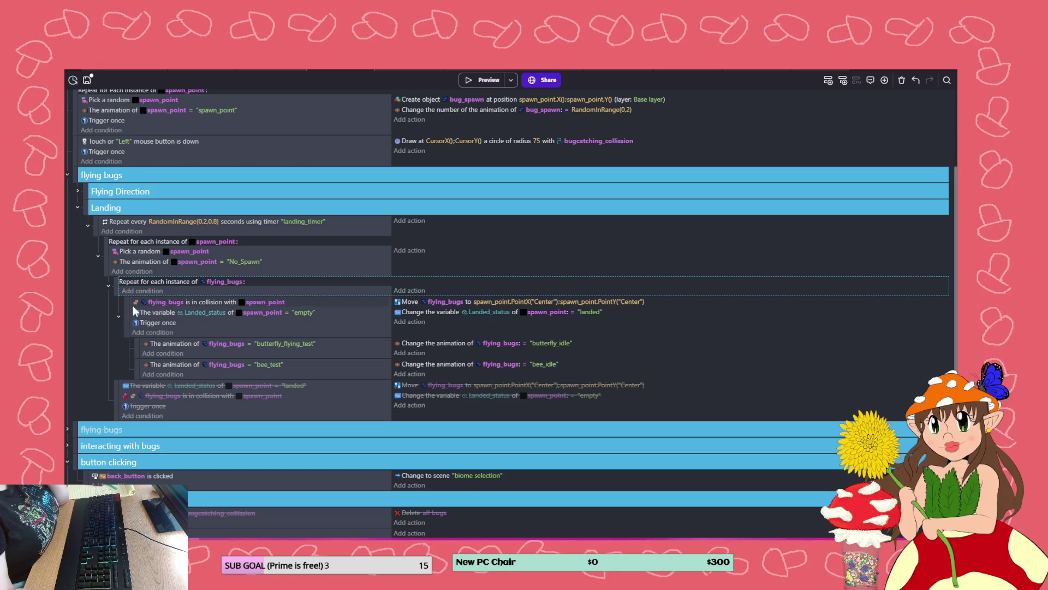
drag(127, 303, 139, 363)
click(481, 81)
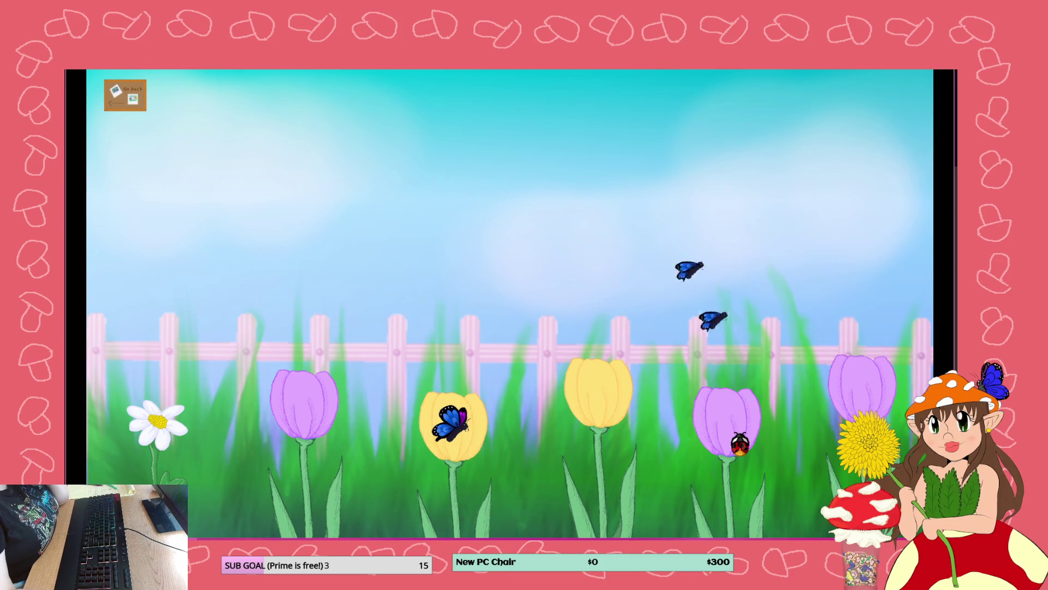
click(948, 72)
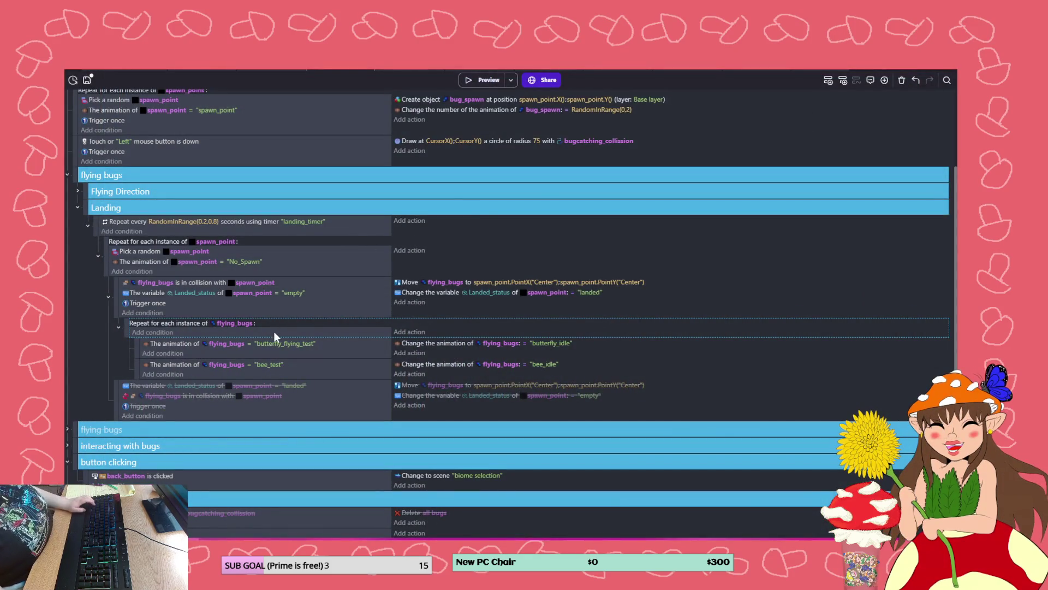
- Undo twice to restore the per-bug repeat around the collision event
scroll(103, 372, down, 1)
key(ctrl+z)
key(ctrl+z)
key(ctrl+z)
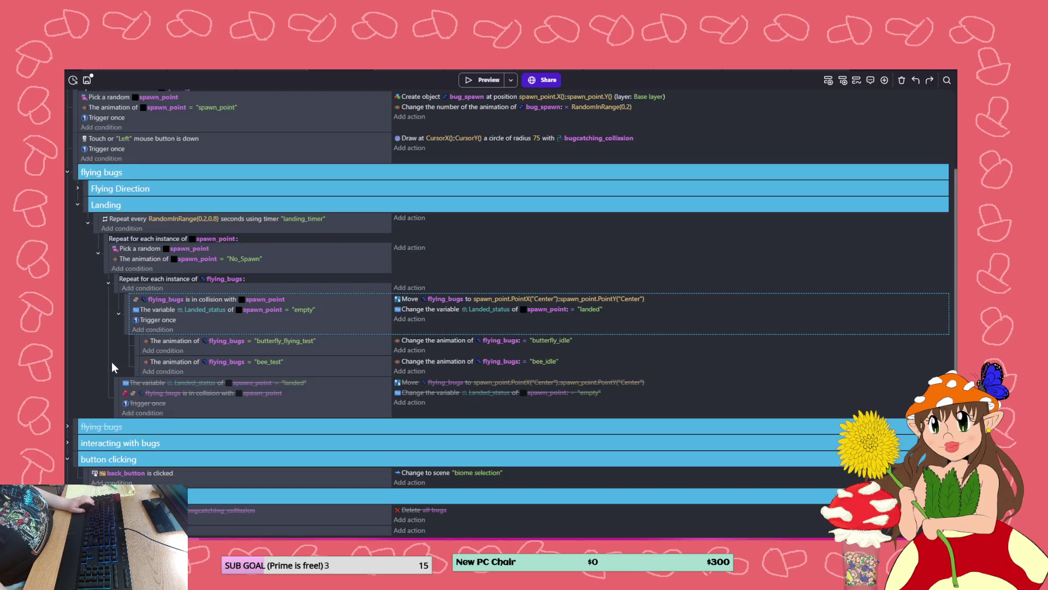
key(ctrl+z)
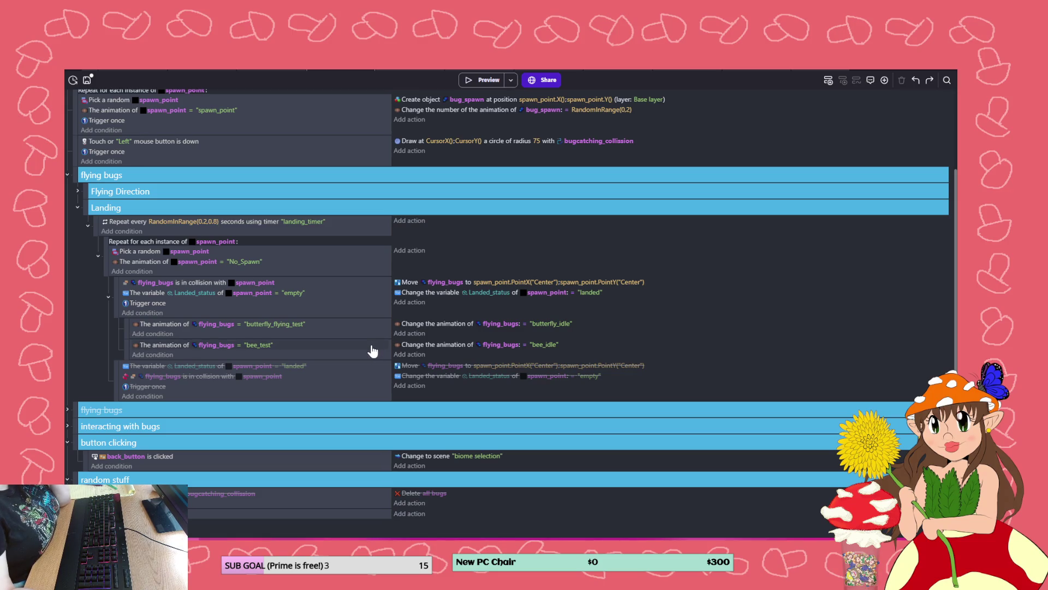
- Delete the butterfly_flying_test and bee_test conditions and the butterfly_idle and bee_idle actions, then add a condition
click(280, 325)
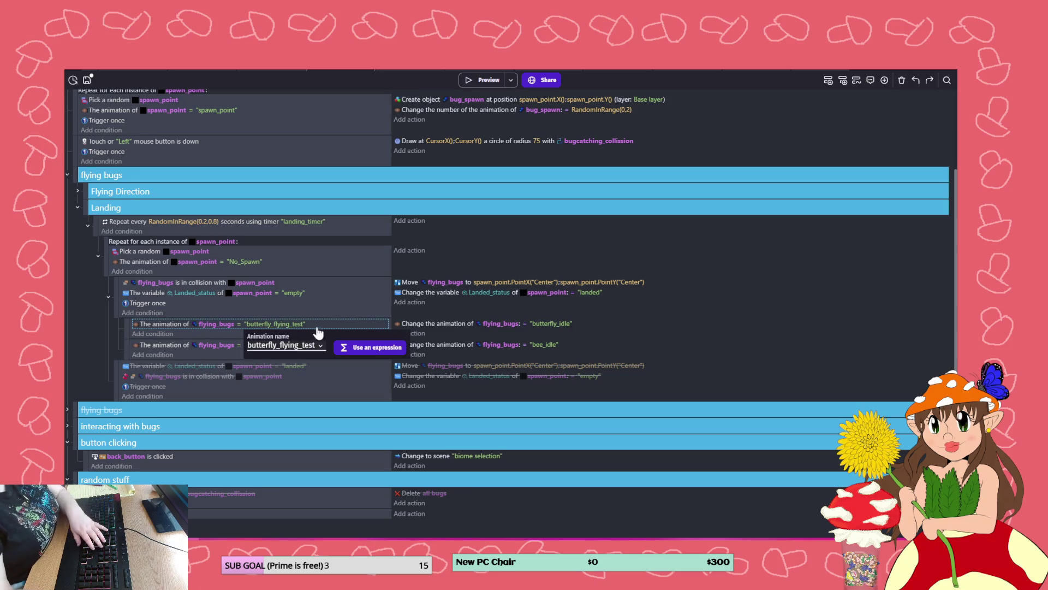
key(Return)
key(Delete)
click(287, 350)
key(Delete)
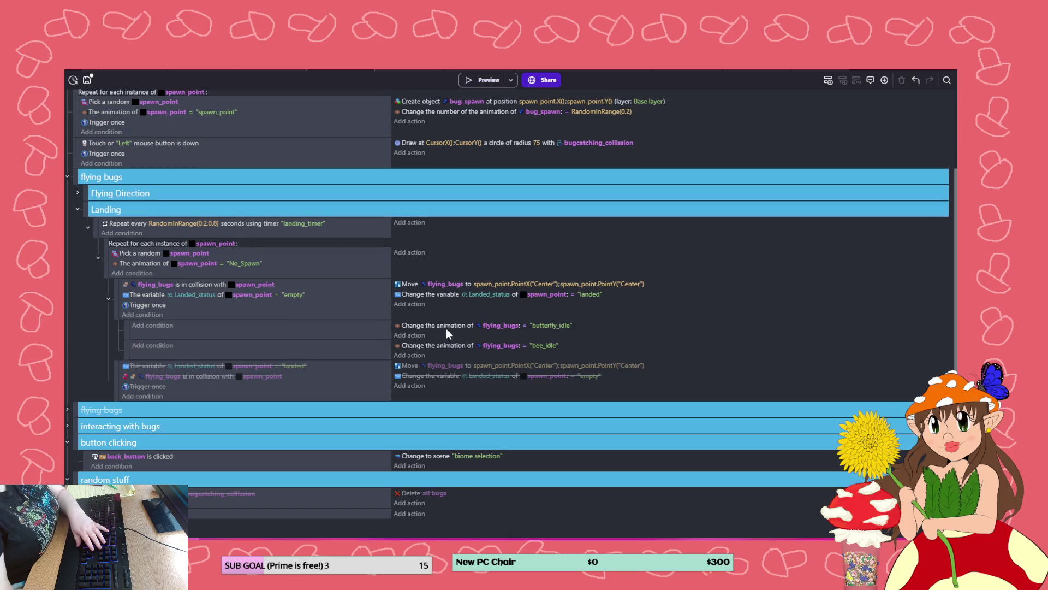
click(440, 327)
key(Delete)
click(434, 346)
key(Delete)
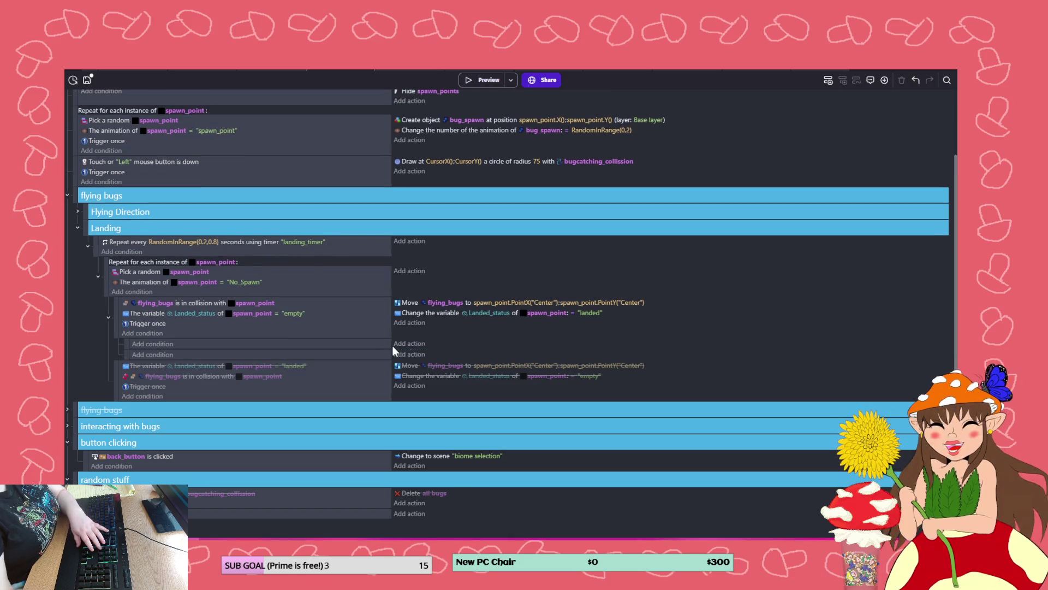
click(166, 343)
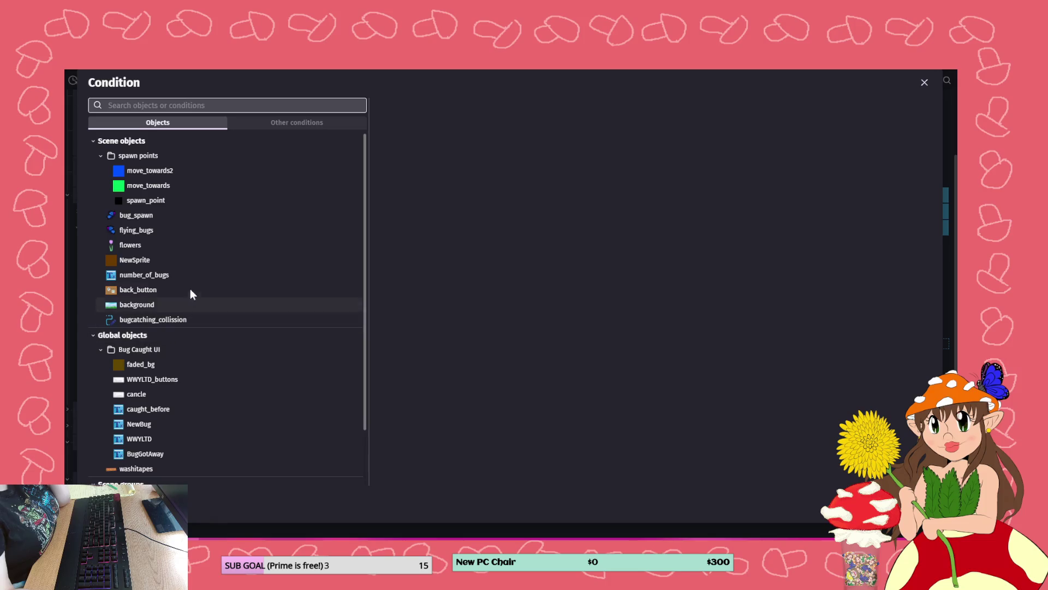
- Add a condition that the flying_bugs current animation frame equals 3
click(146, 231)
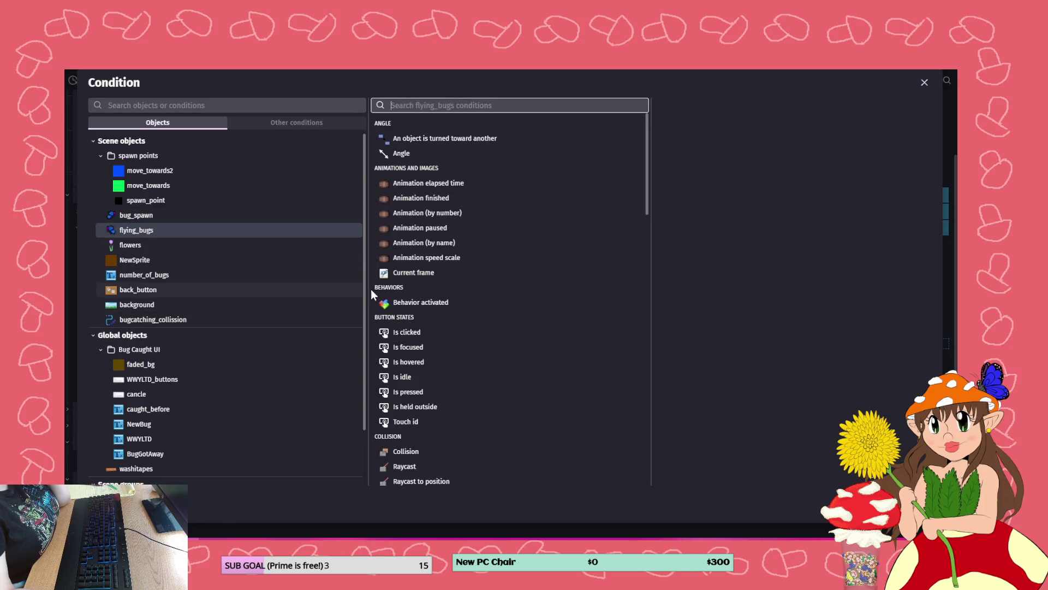
click(424, 272)
click(706, 177)
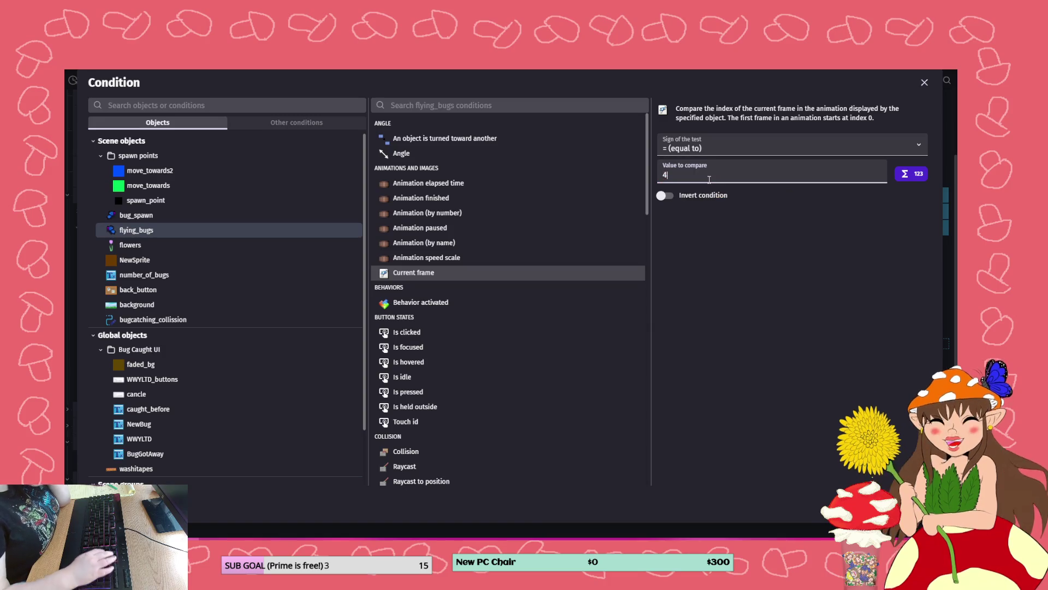
text(3)
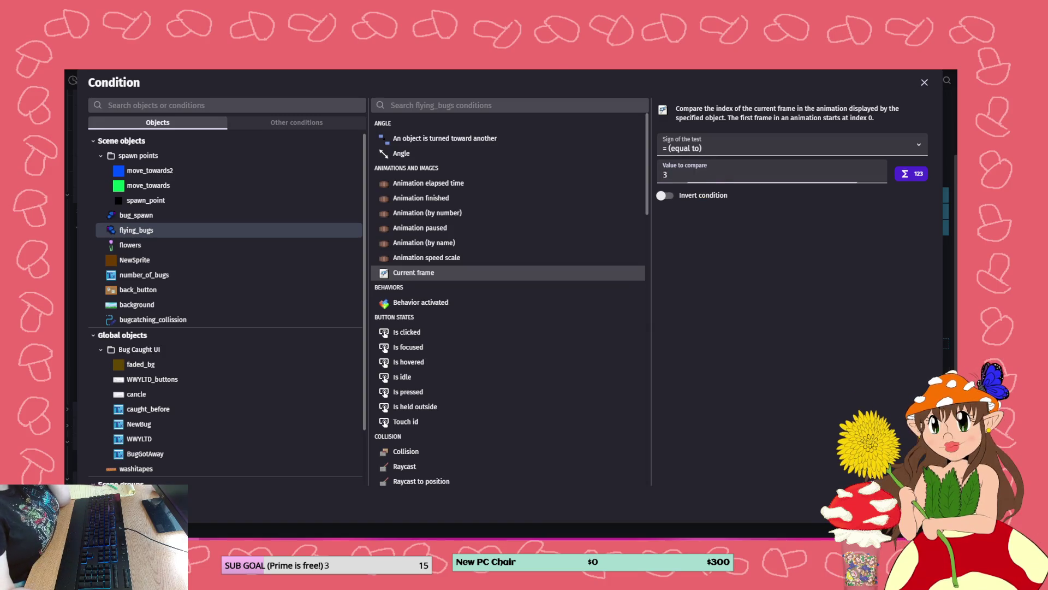
key(Return)
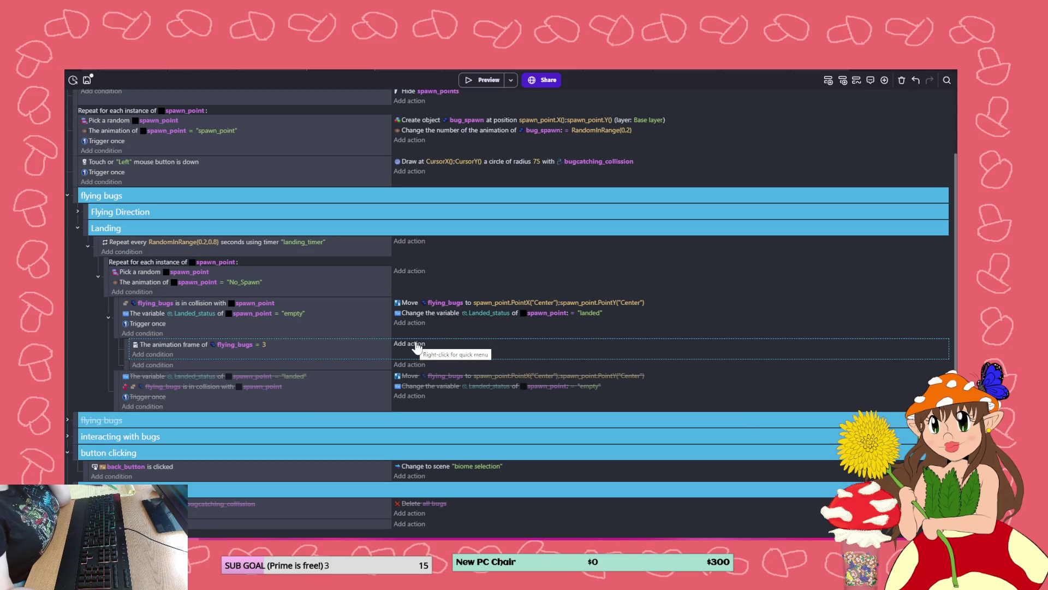
- Add an action that pauses the flying_bugs animation
click(415, 344)
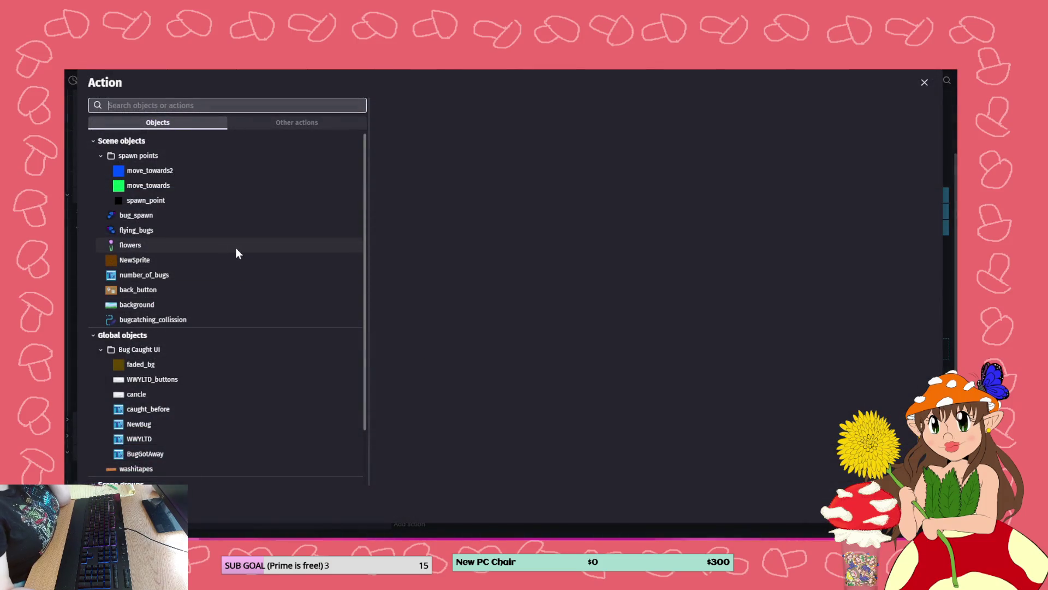
click(275, 124)
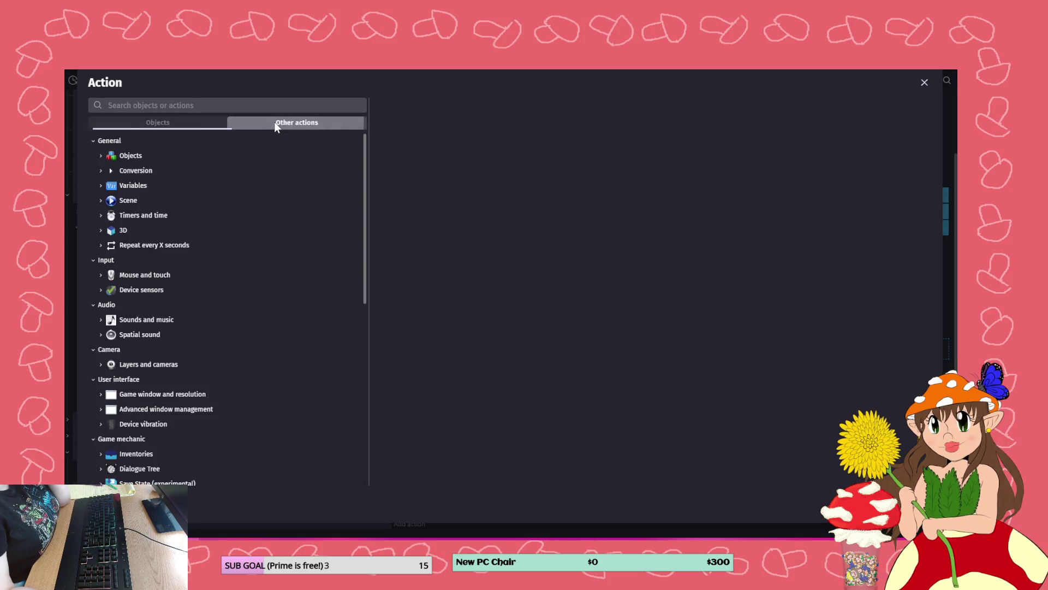
click(197, 122)
click(140, 232)
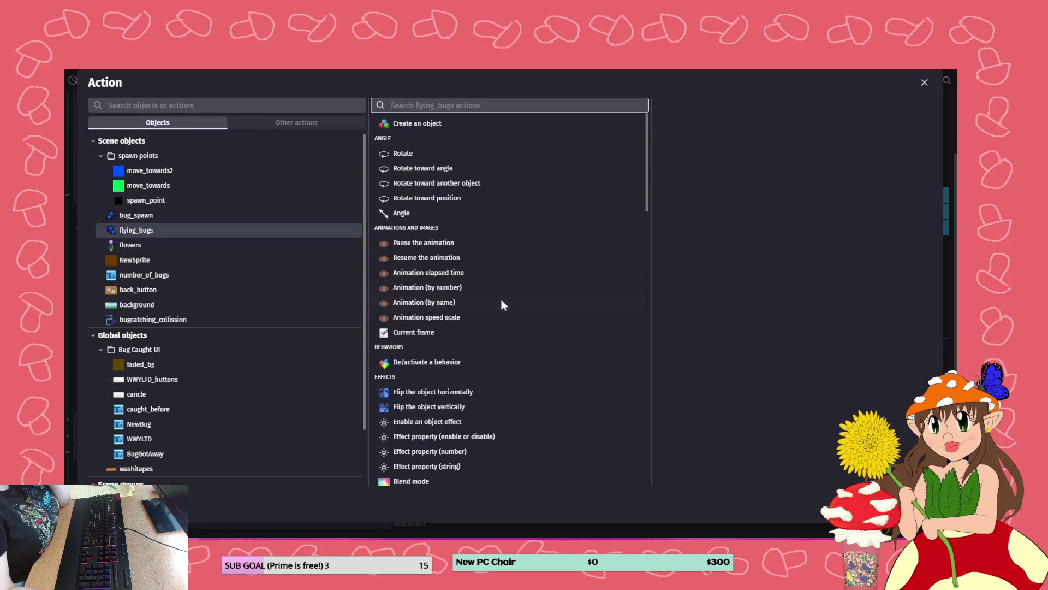
scroll(475, 341, down, 3)
scroll(474, 345, up, 3)
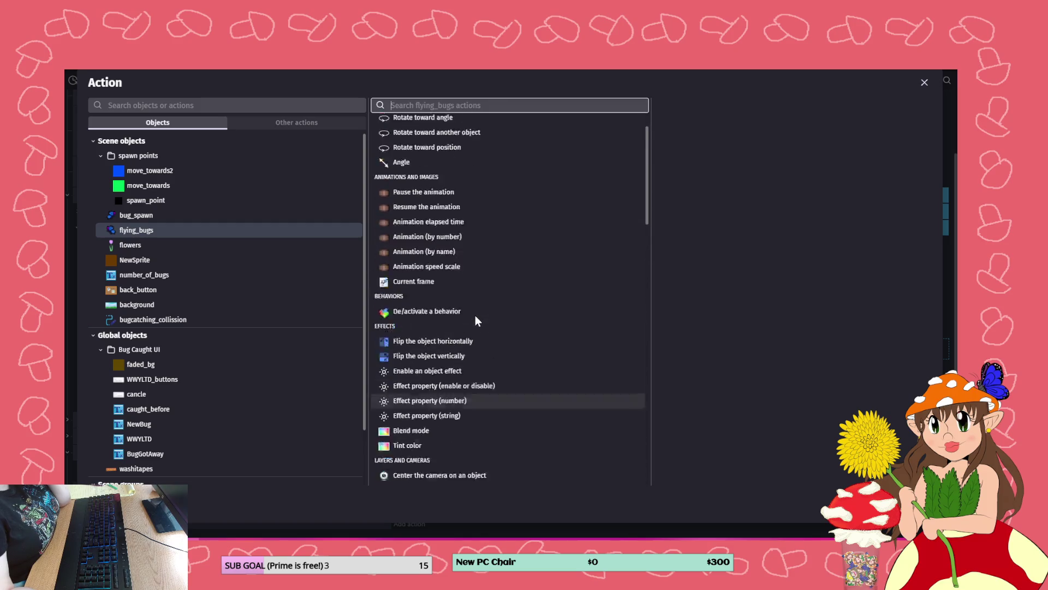
click(462, 303)
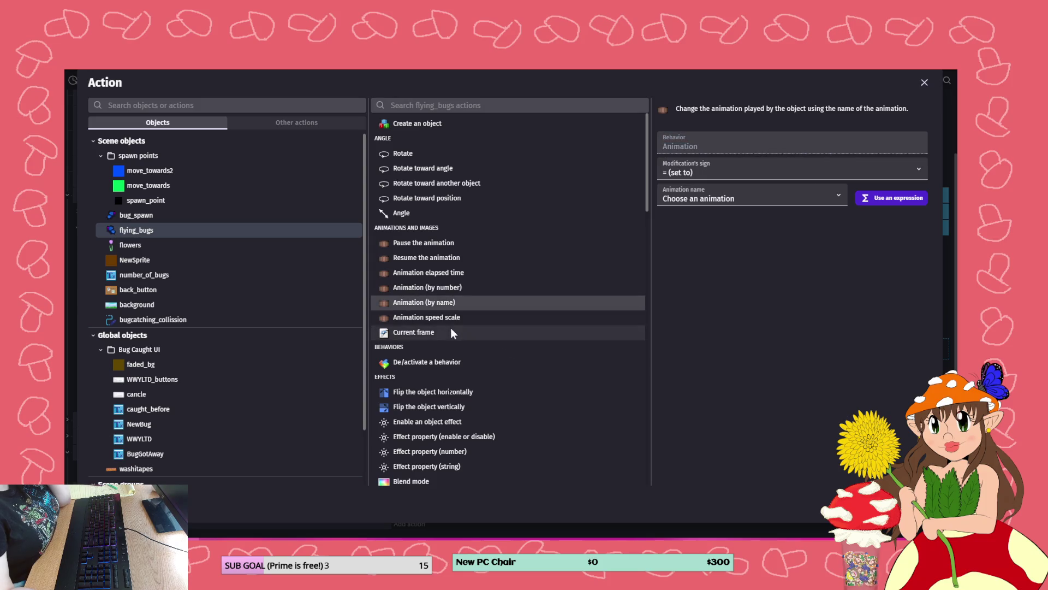
click(451, 243)
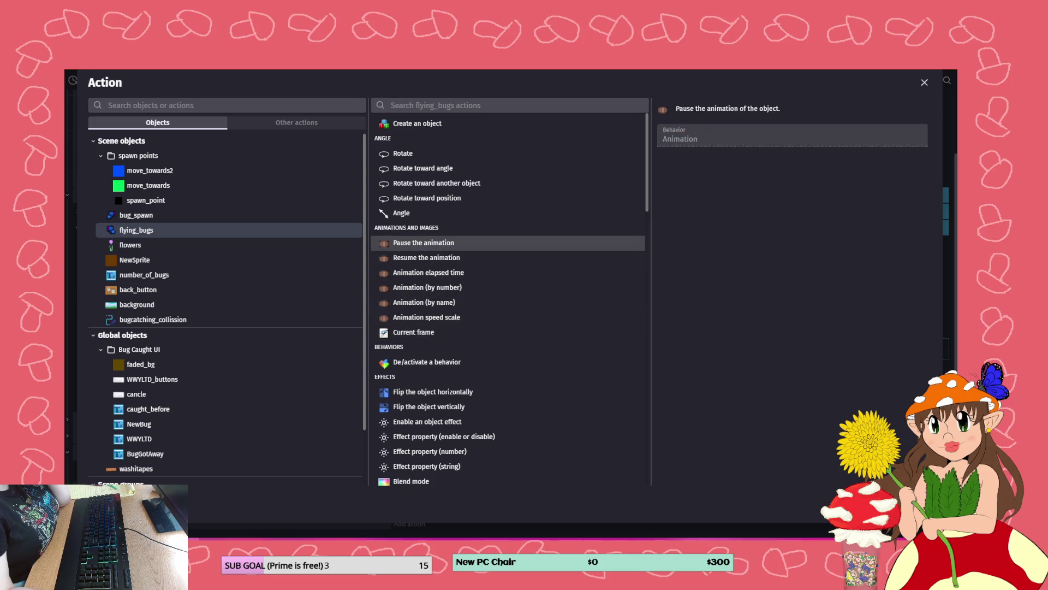
key(Return)
- Copy Trigger once into the frame 3 sub-event and test-run the game
click(214, 364)
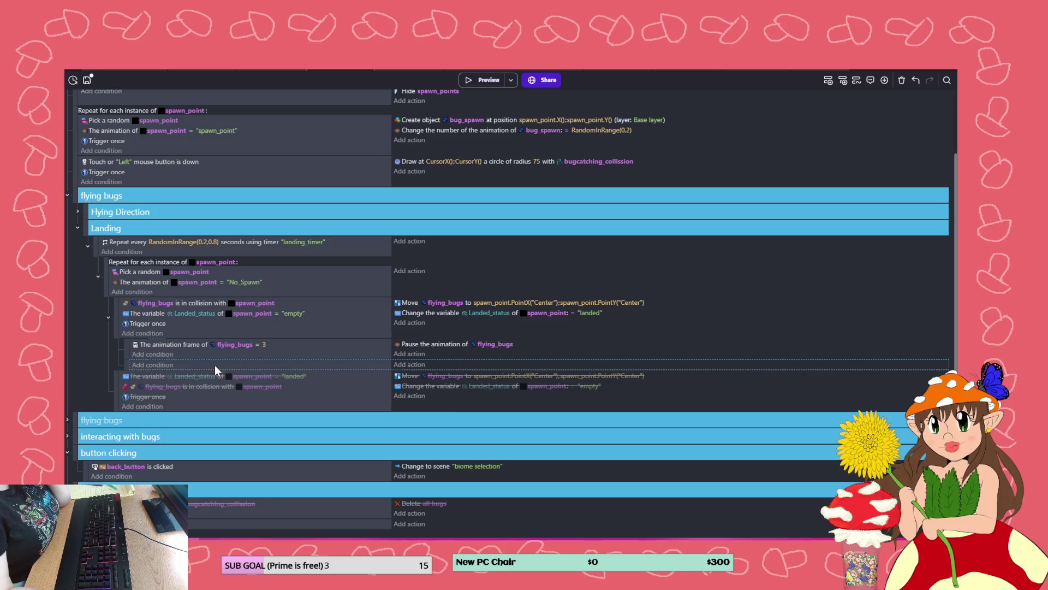
drag(155, 323, 171, 356)
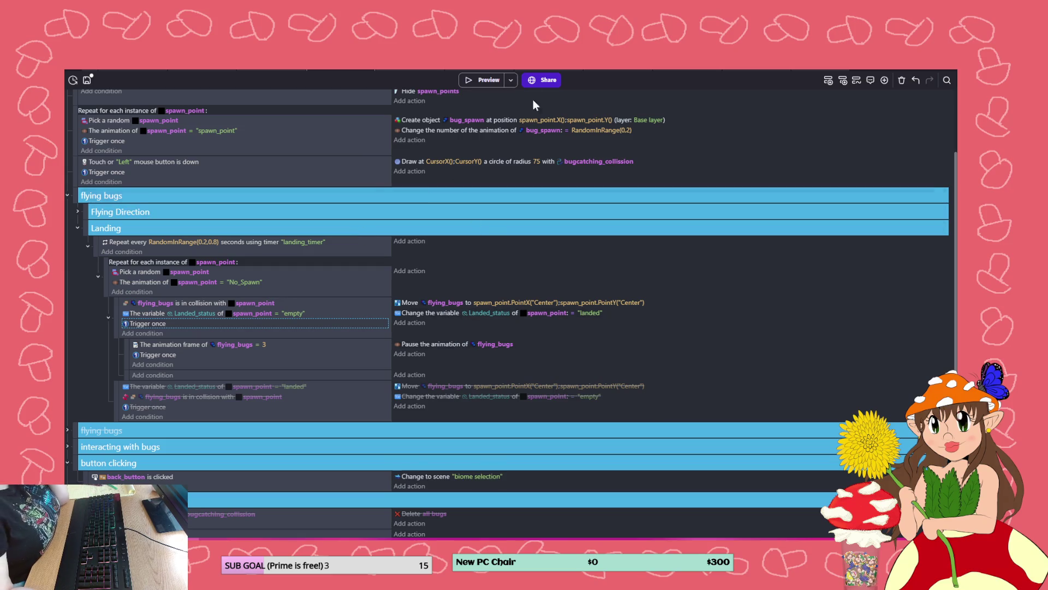
click(476, 80)
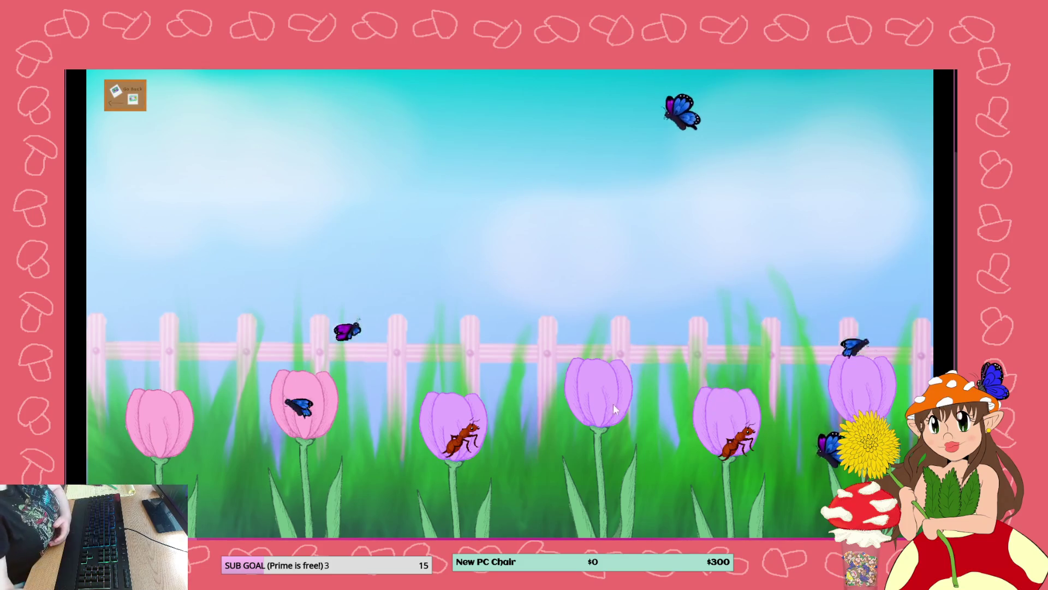
click(925, 77)
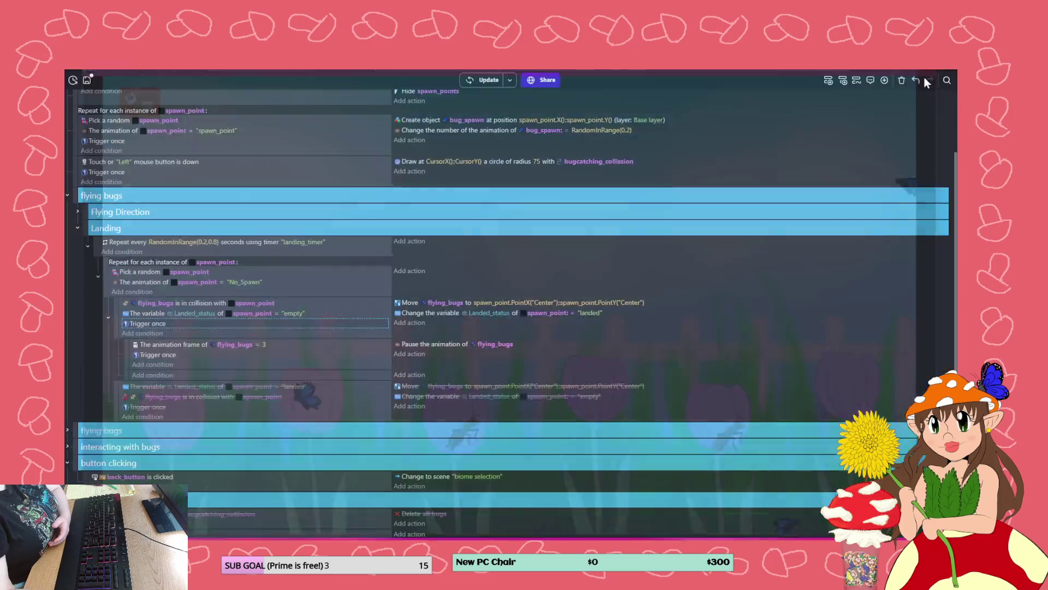
- Delete the animation frame condition, restore it with undo, and preview the game again
click(281, 347)
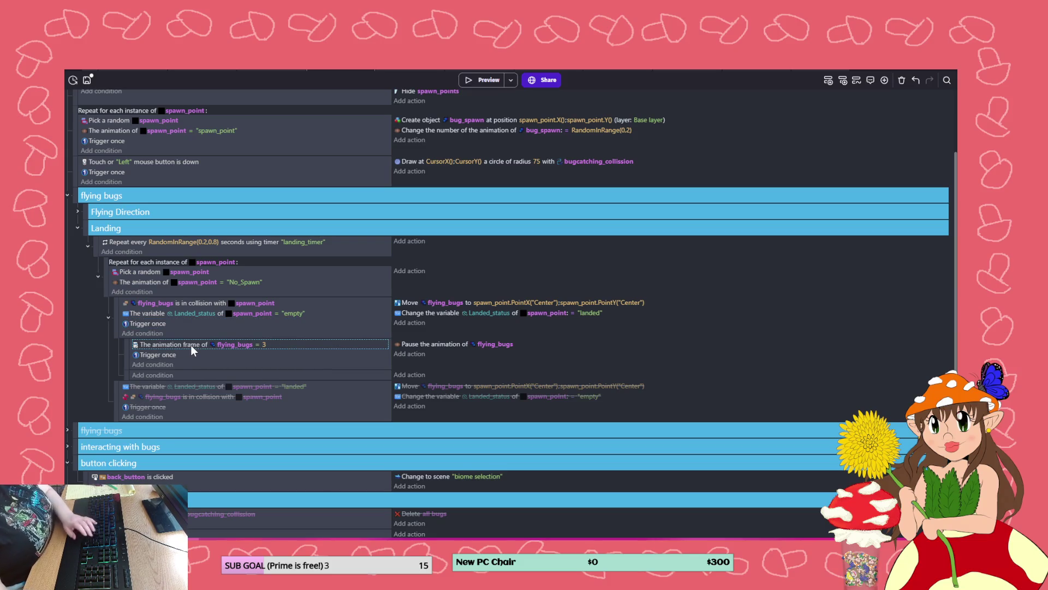
key(Delete)
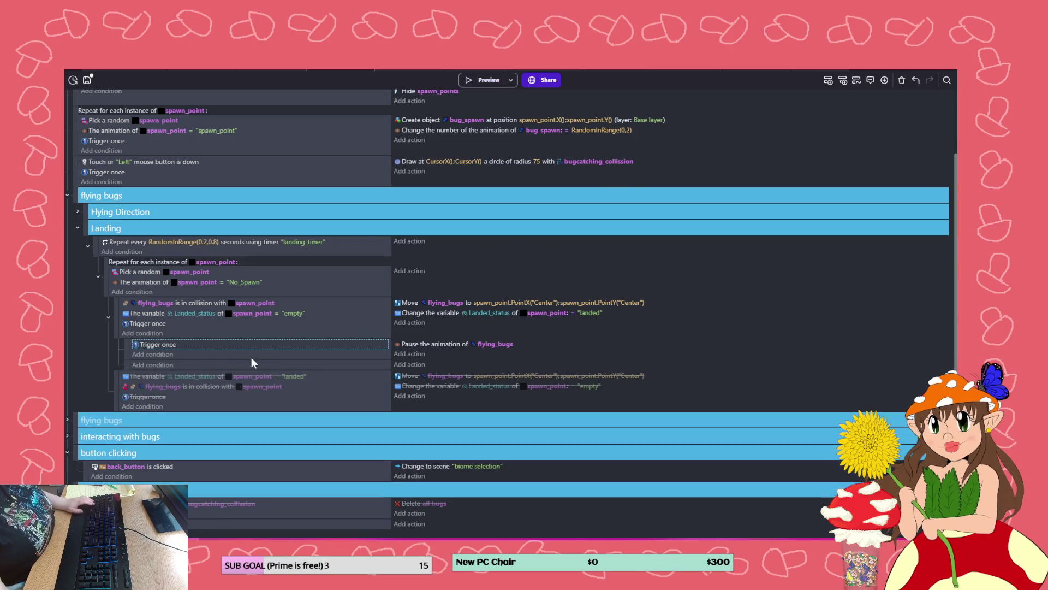
key(ctrl+z)
key(ctrl+z)
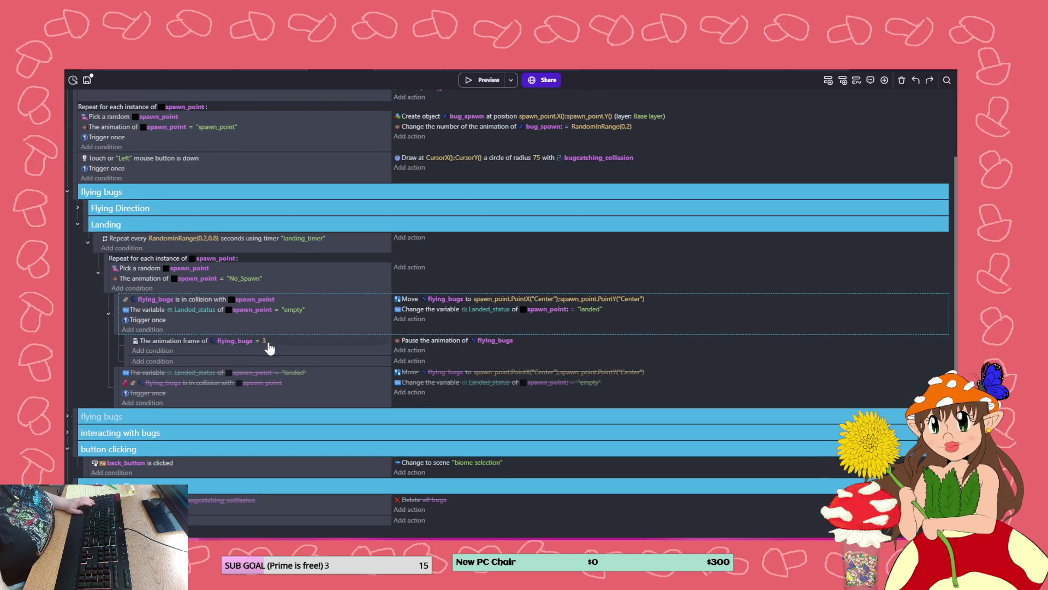
click(489, 81)
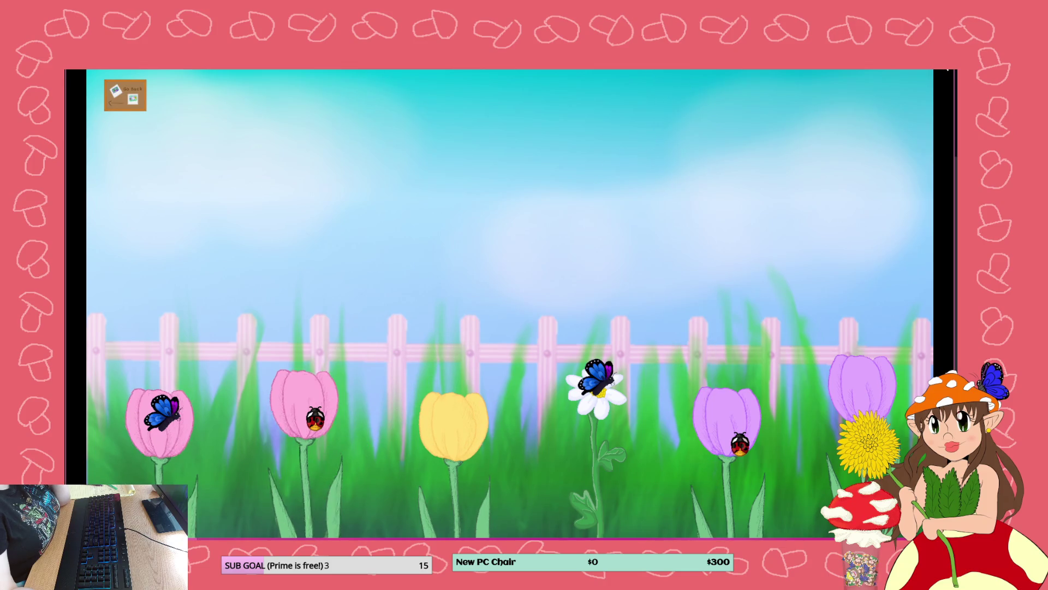
- Delete the empty sub-event and the frame 3 pause sub-event from Landing, then save the project
click(947, 70)
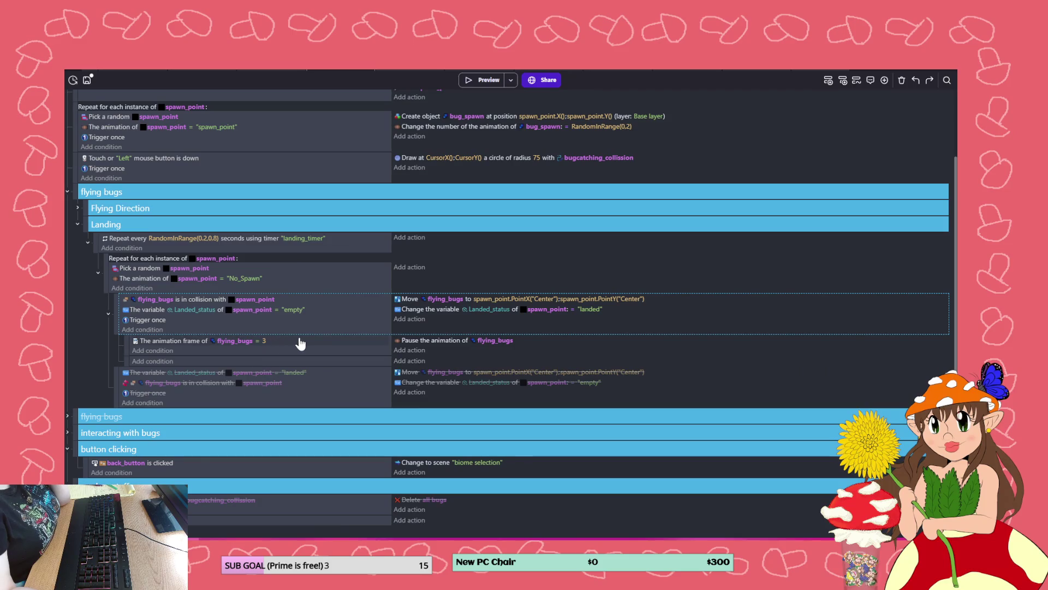
right_click(345, 350)
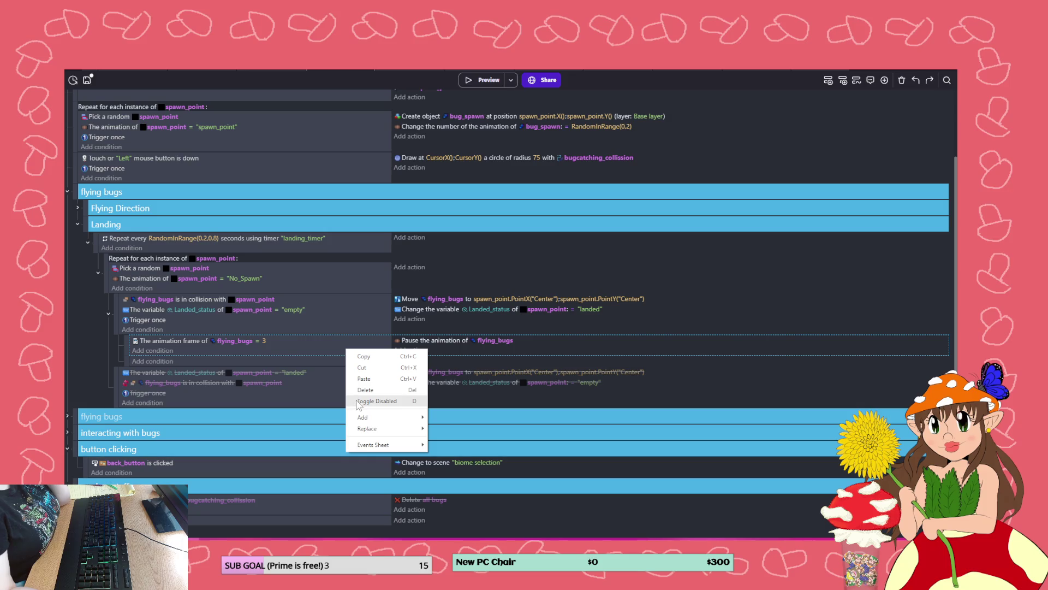
click(261, 338)
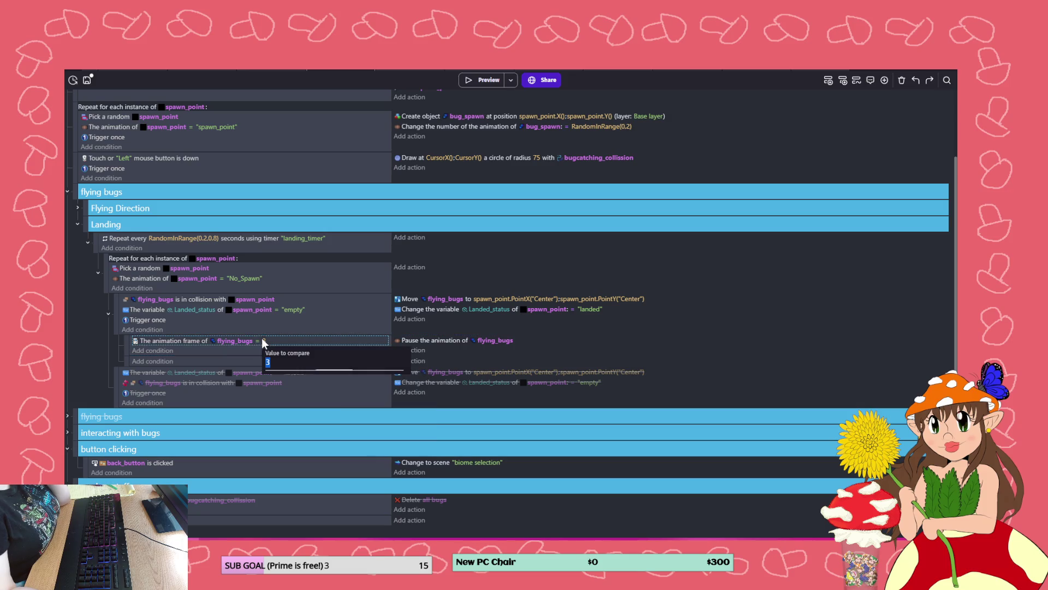
click(185, 358)
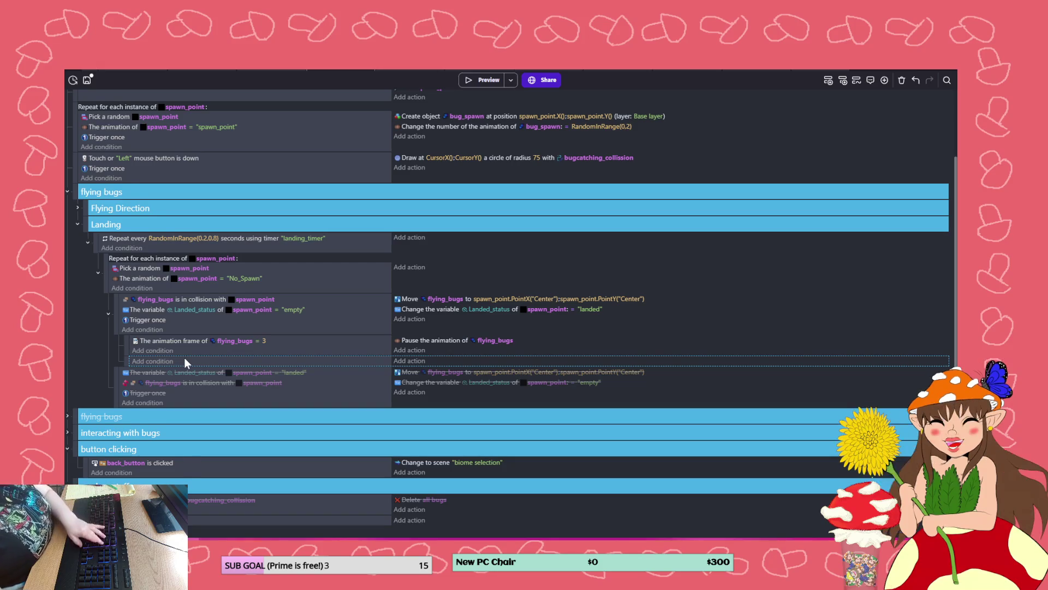
key(Delete)
click(293, 351)
key(Delete)
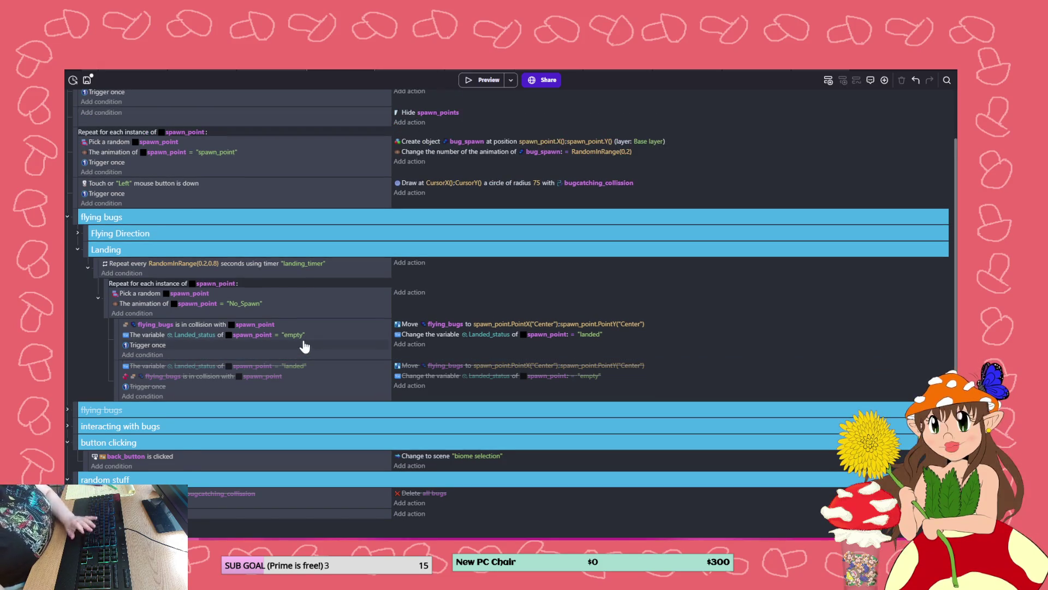
key(ctrl+s)
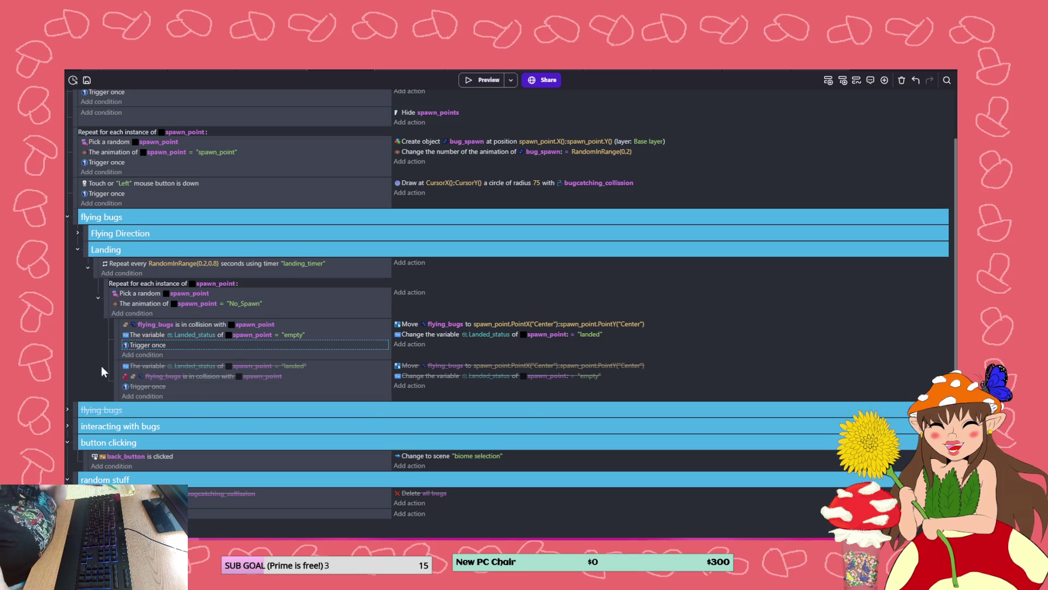
- Save, delete the lowest blue move_towards2 marker in the bug spawn scene, and test the game
click(87, 81)
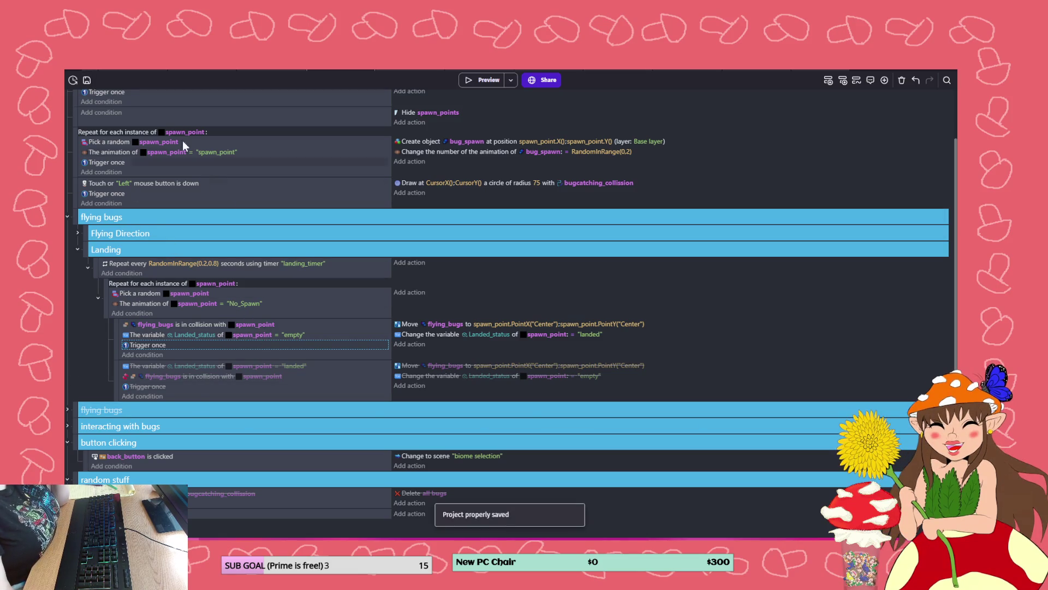
click(264, 68)
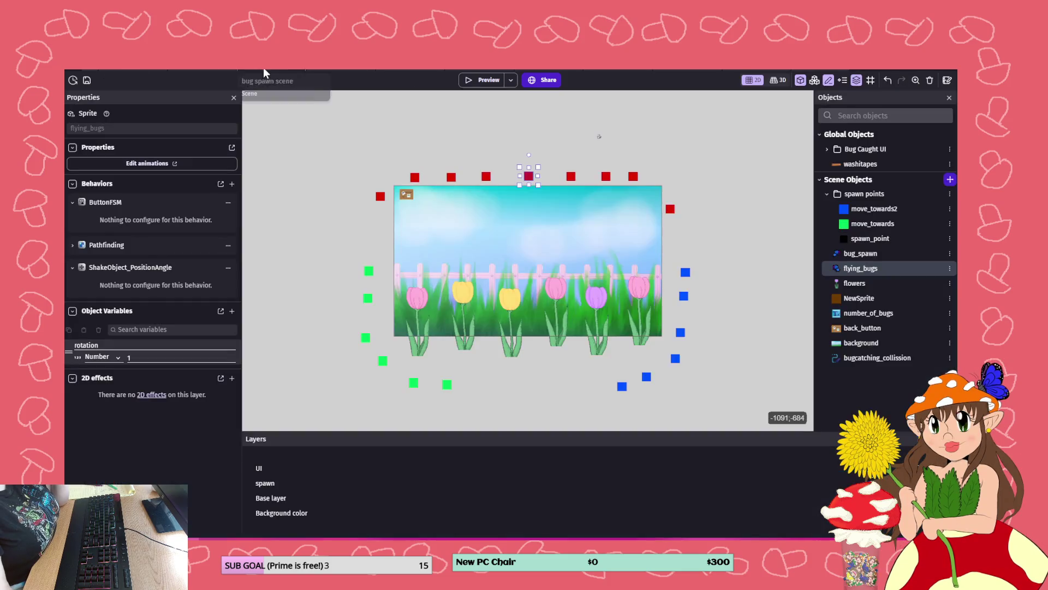
click(622, 387)
key(Delete)
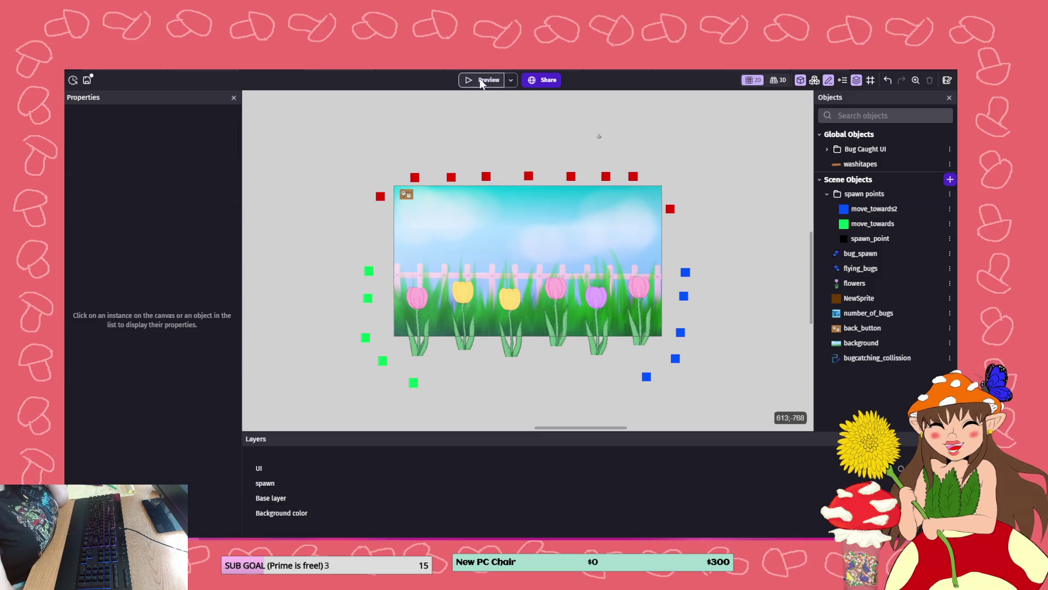
click(476, 80)
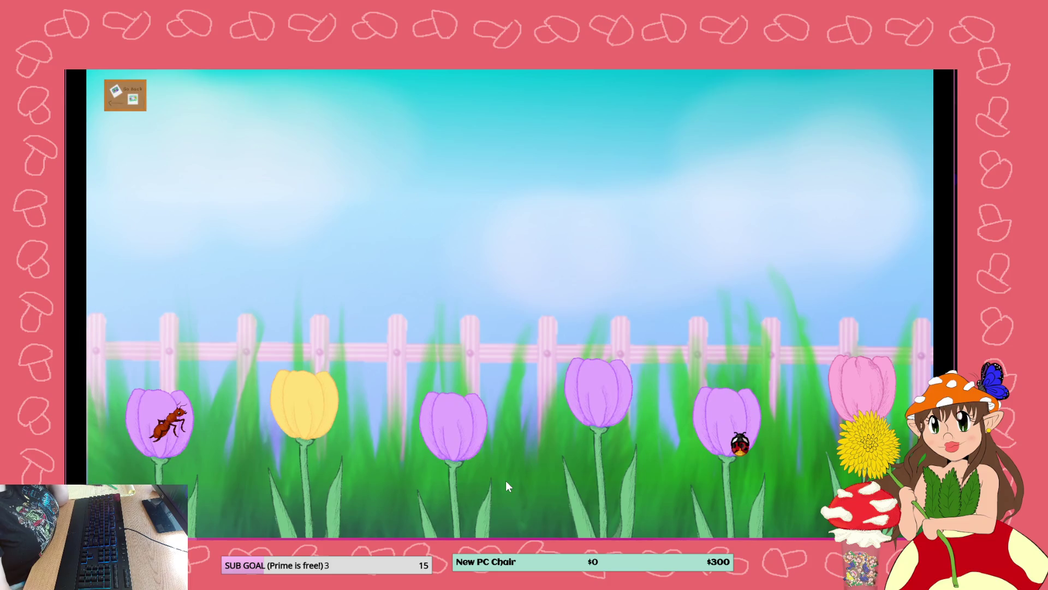
key(alt+F4)
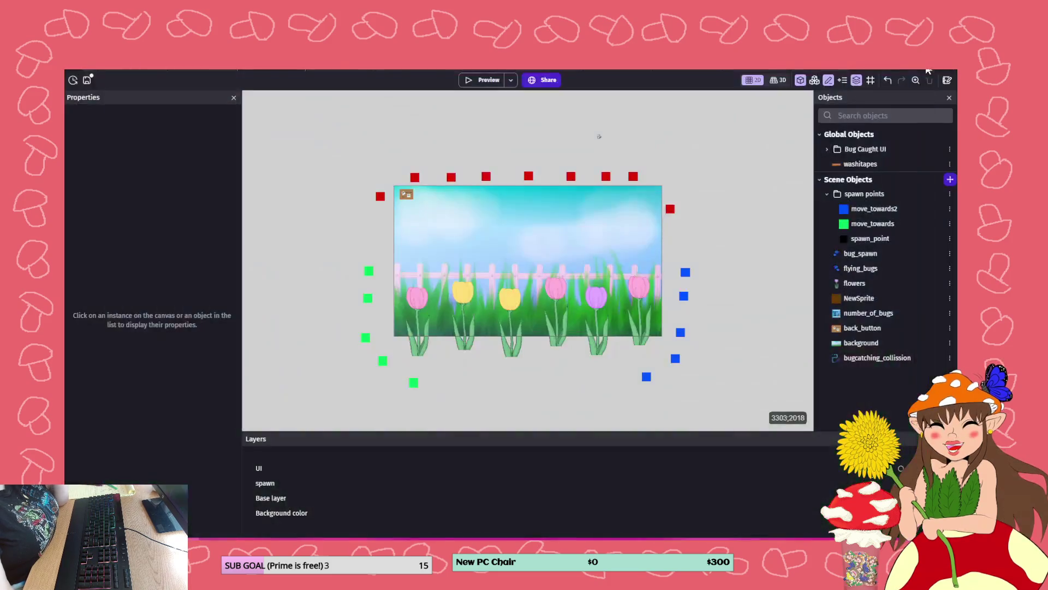
- Return to the events, select the bug collision event, and preview the game again
click(345, 71)
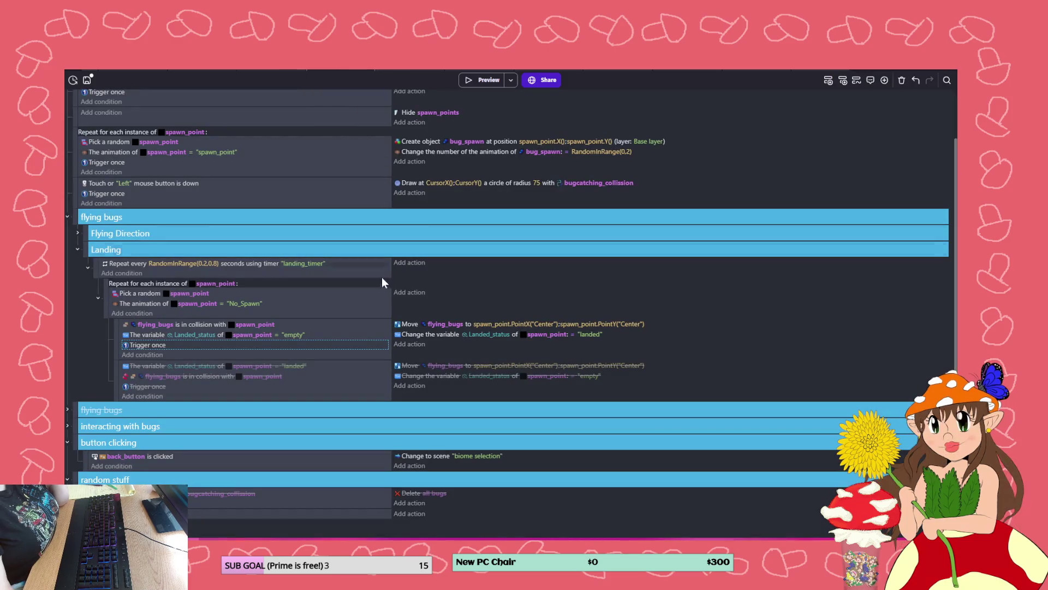
click(355, 359)
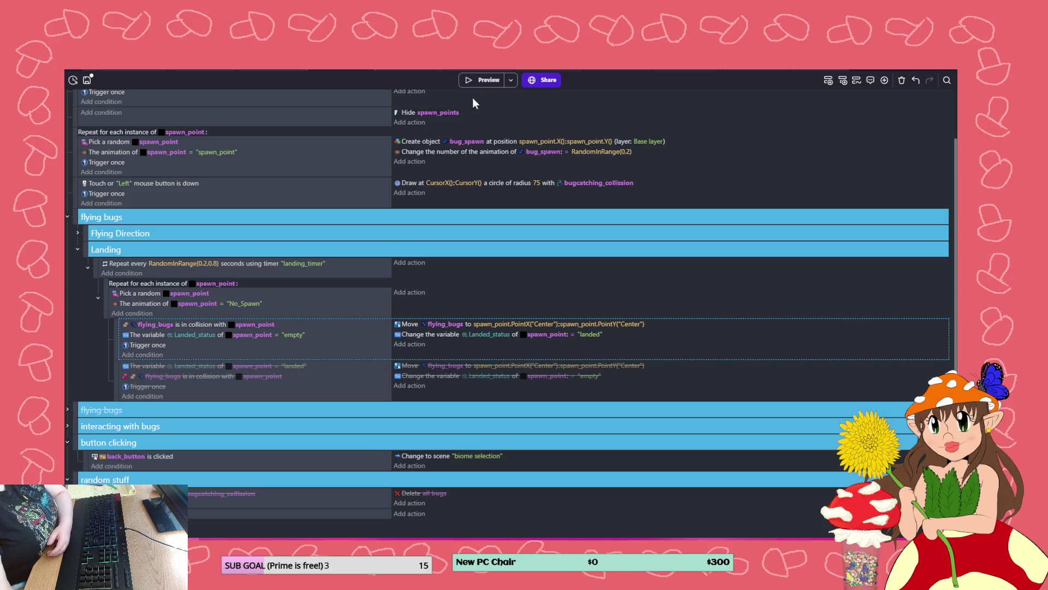
click(480, 81)
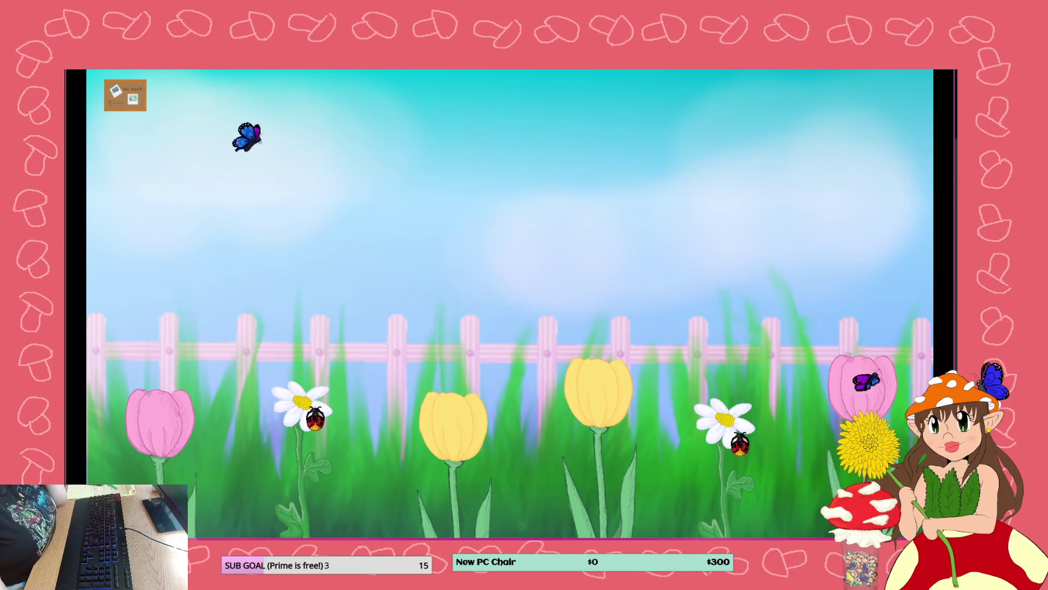
- Undo edits until the Landing timer reads RandomInRange(0.5,2), then preview the game
click(941, 85)
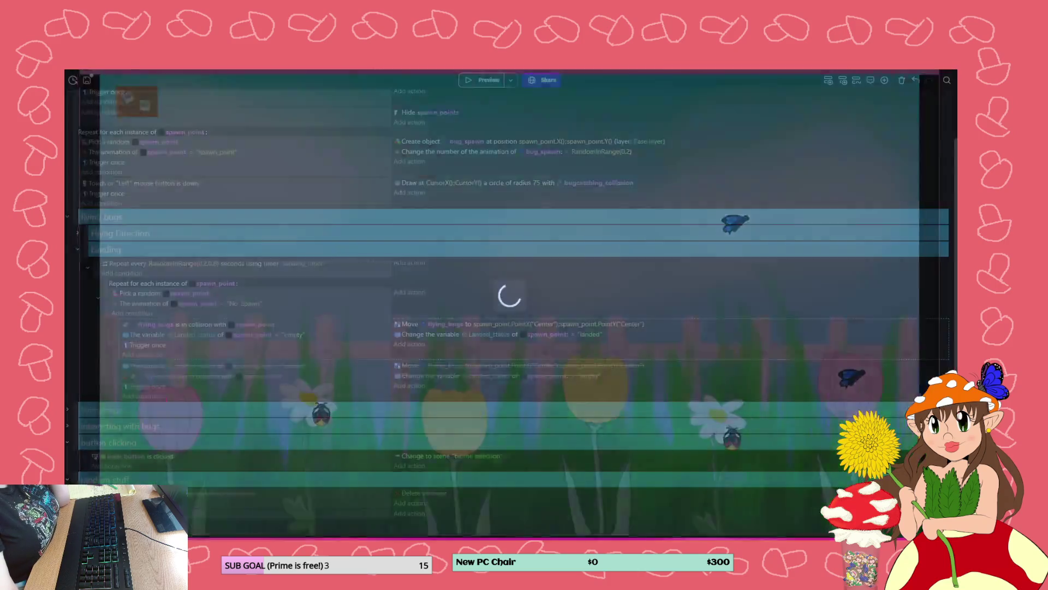
key(ctrl+z)
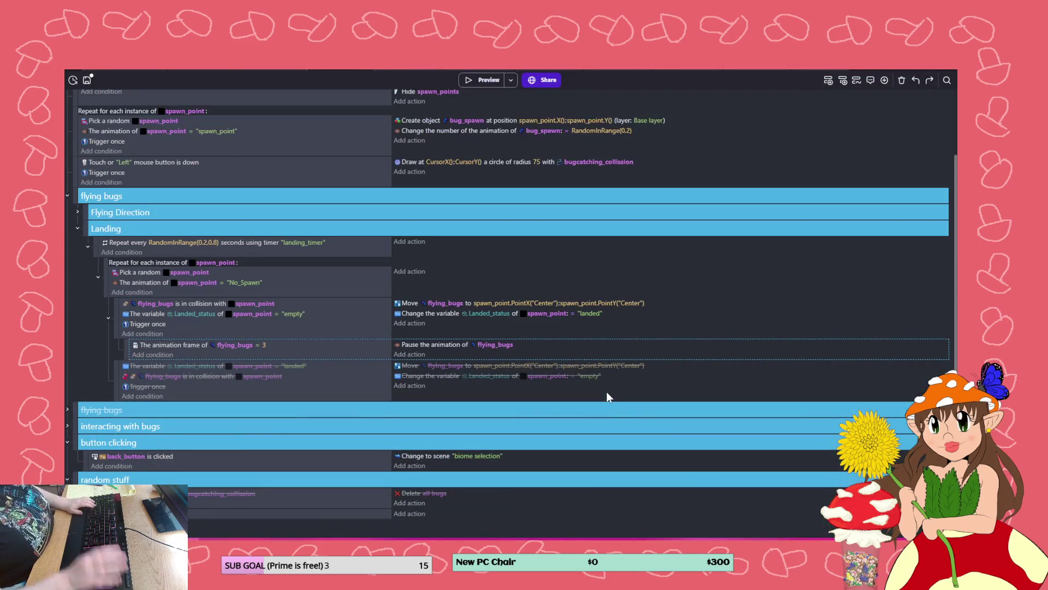
key(ctrl+z)
key(ctrl+z)
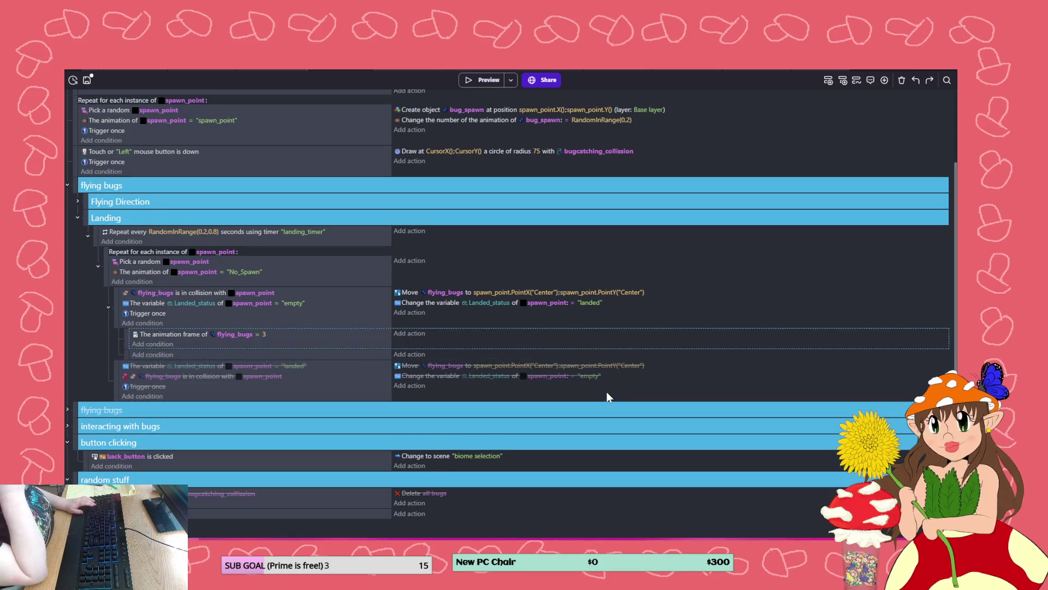
key(ctrl+z)
key(ctrl+z)
key(ctrl+z)
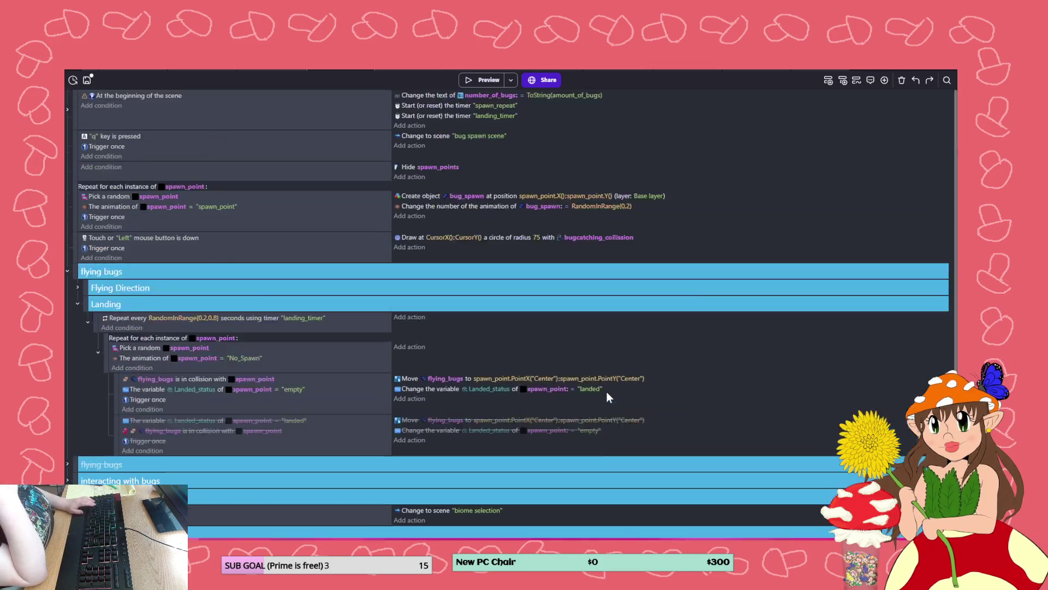
key(ctrl+z)
key(ctrl+z)
key(ctrl+z)
key(ctrl+z)
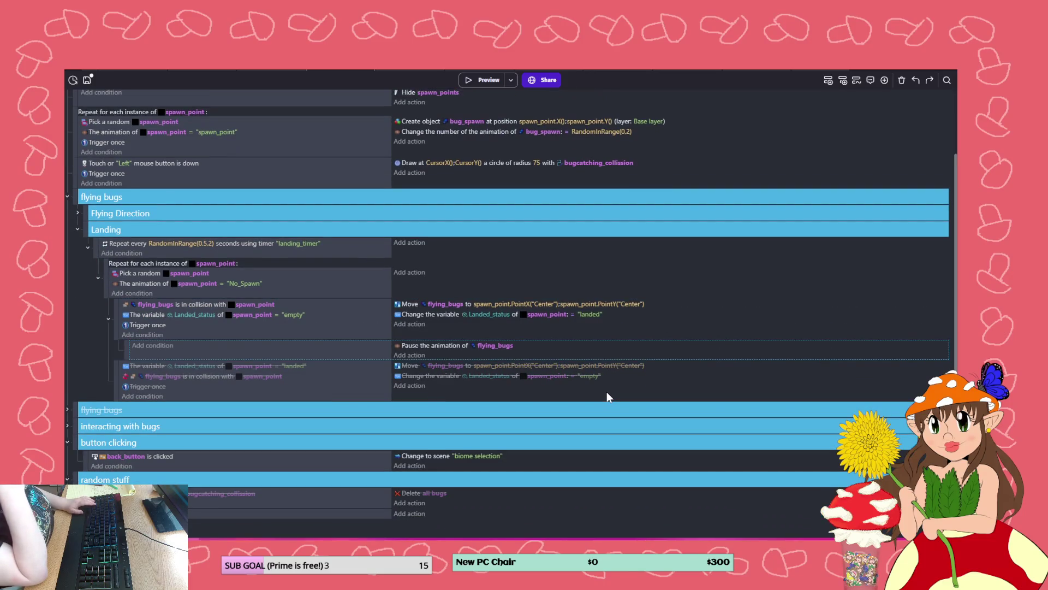
click(500, 79)
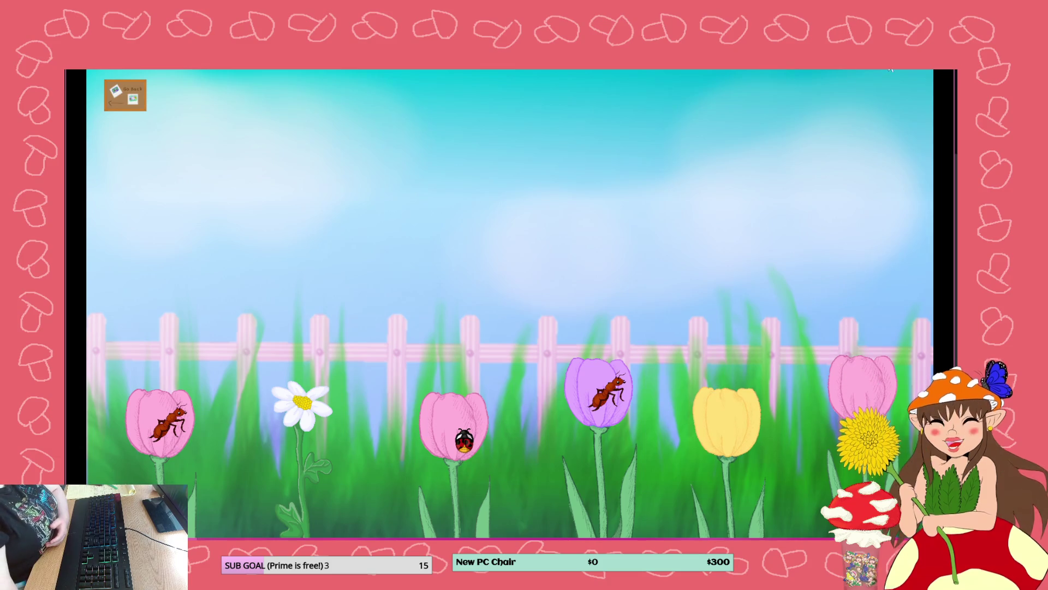
key(alt+F4)
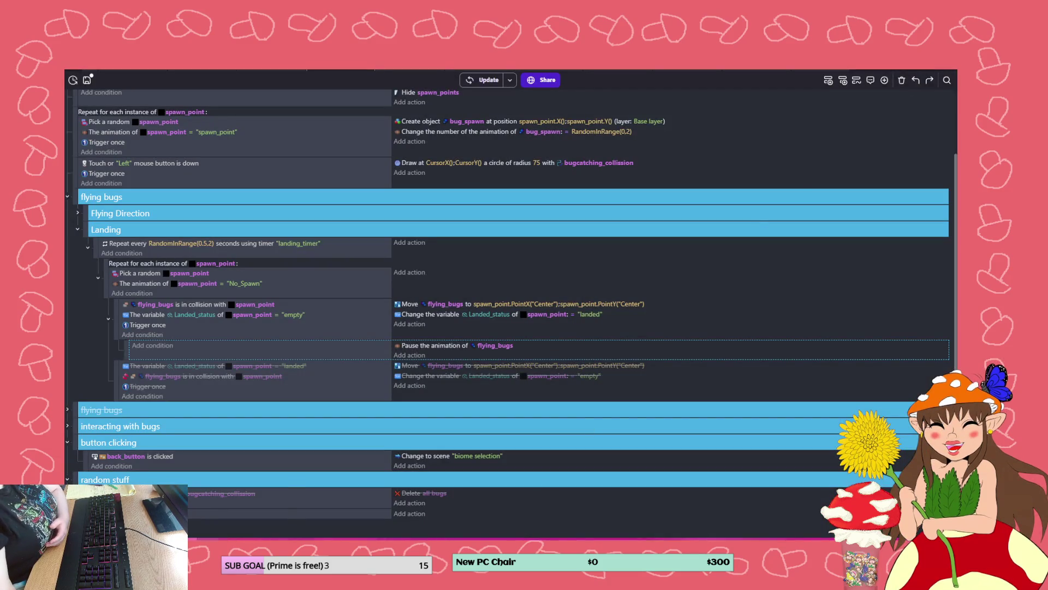
click(224, 525)
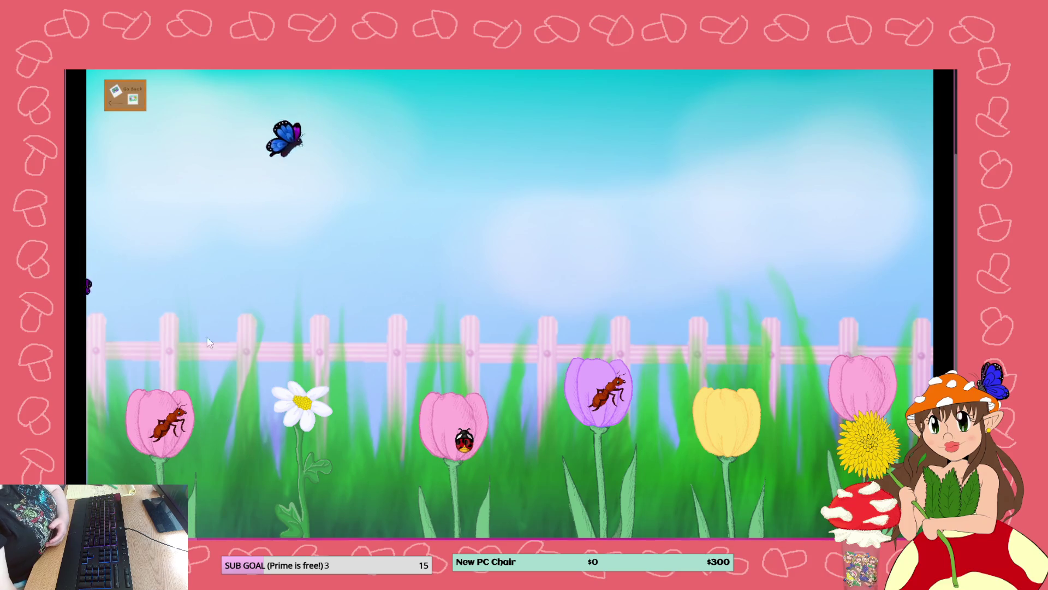
click(943, 77)
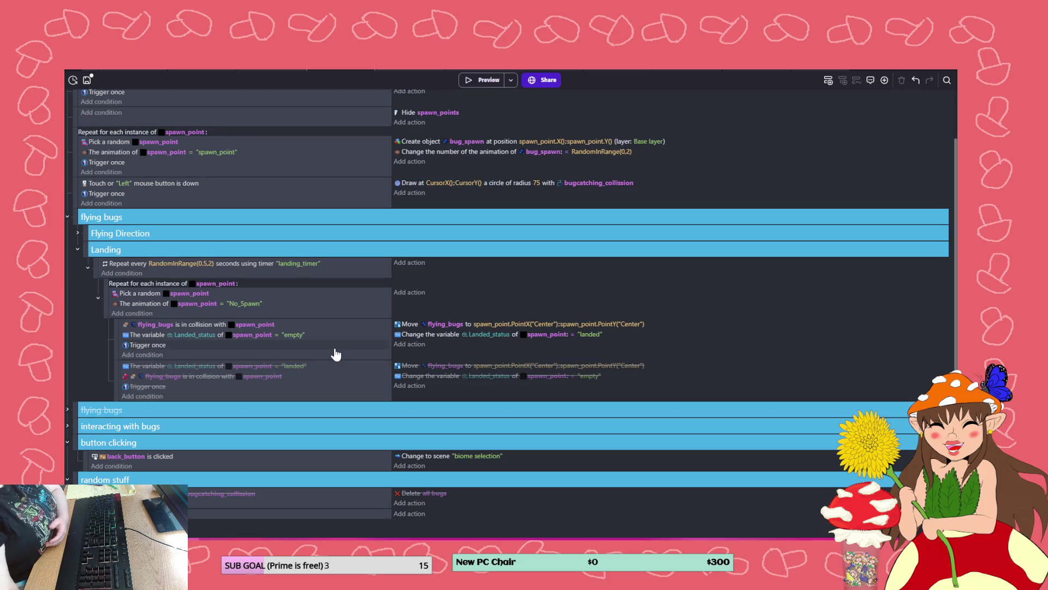
- Change the Draw circle radius for catching bugs from 75 to 50
click(537, 184)
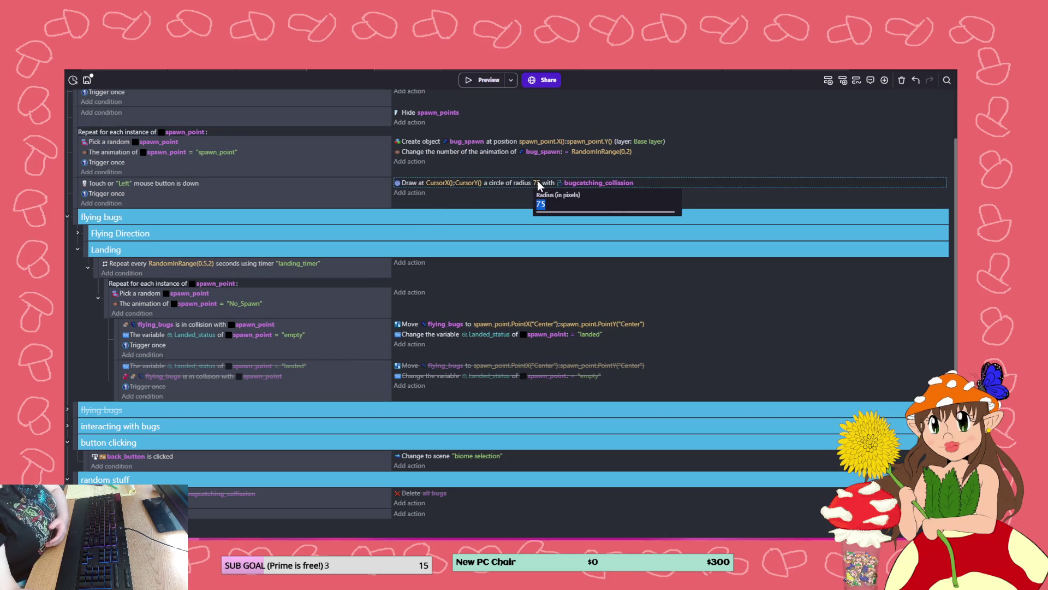
text(50)
click(355, 207)
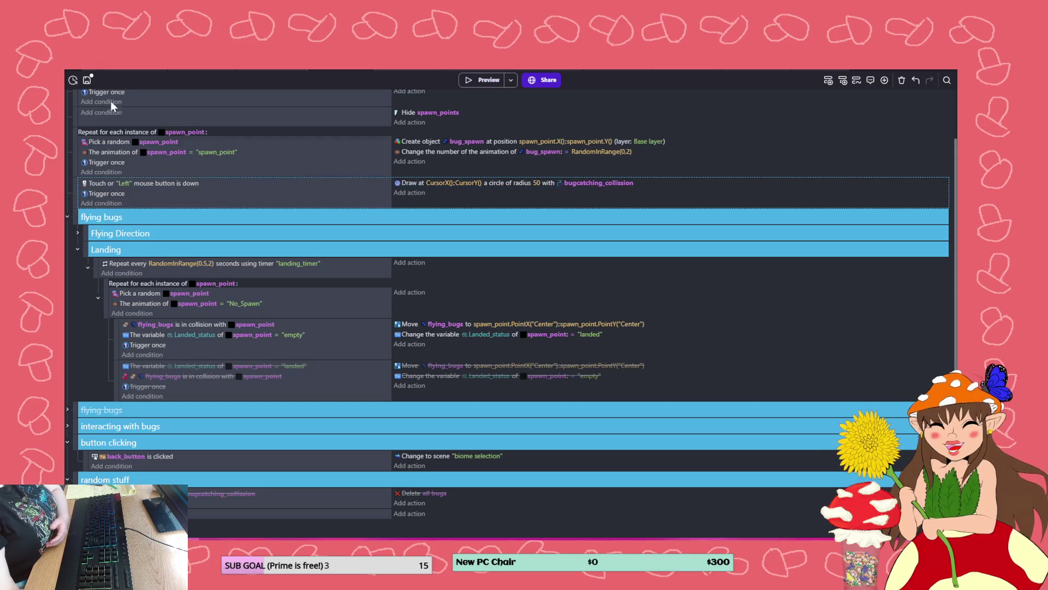
- Save the project and delete the disabled sub-event that reset Landed_status to empty
key(ctrl+s)
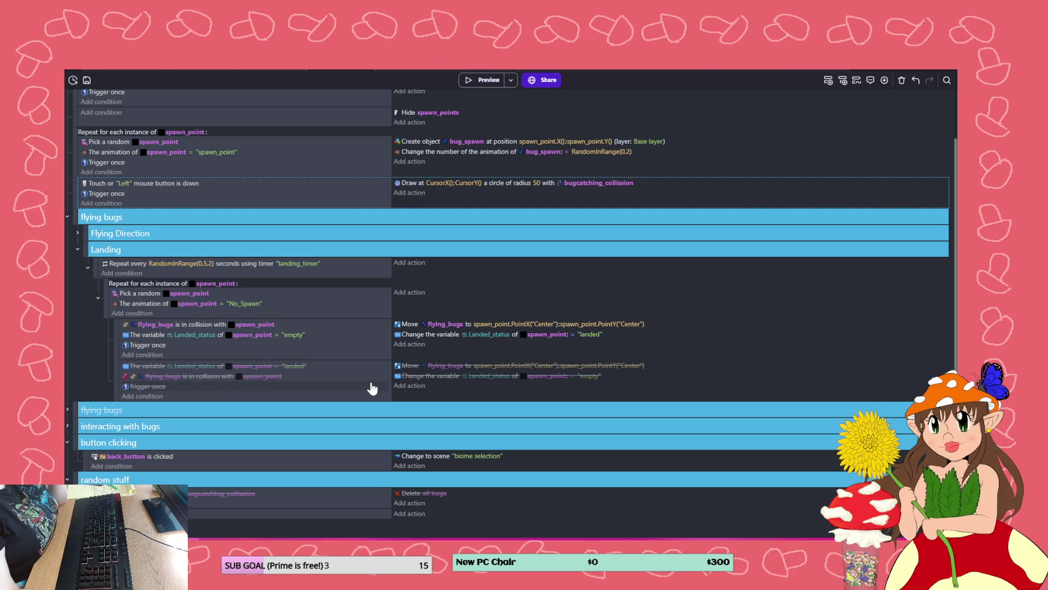
right_click(367, 395)
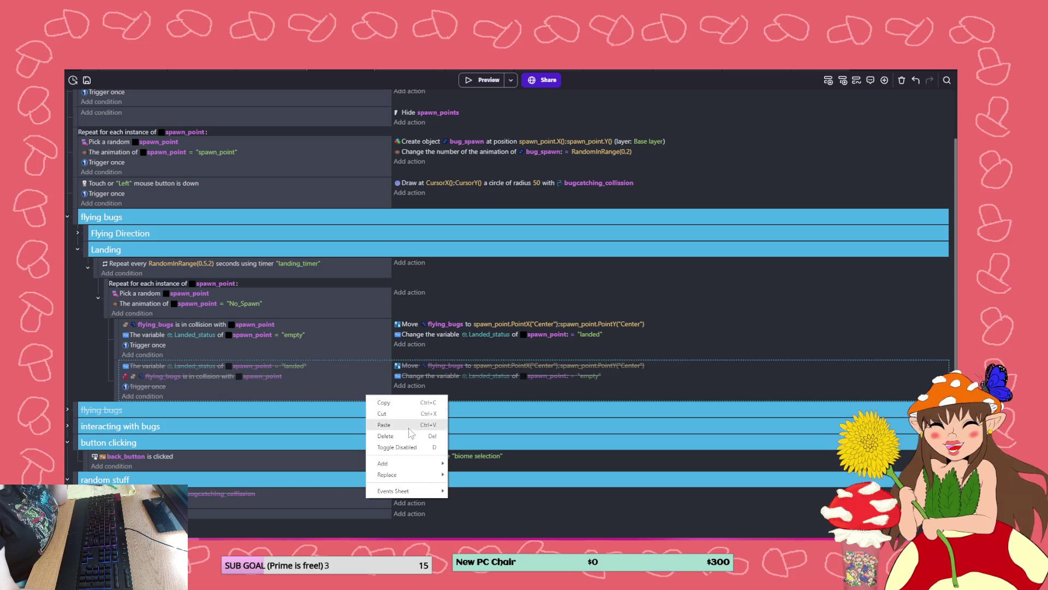
click(385, 436)
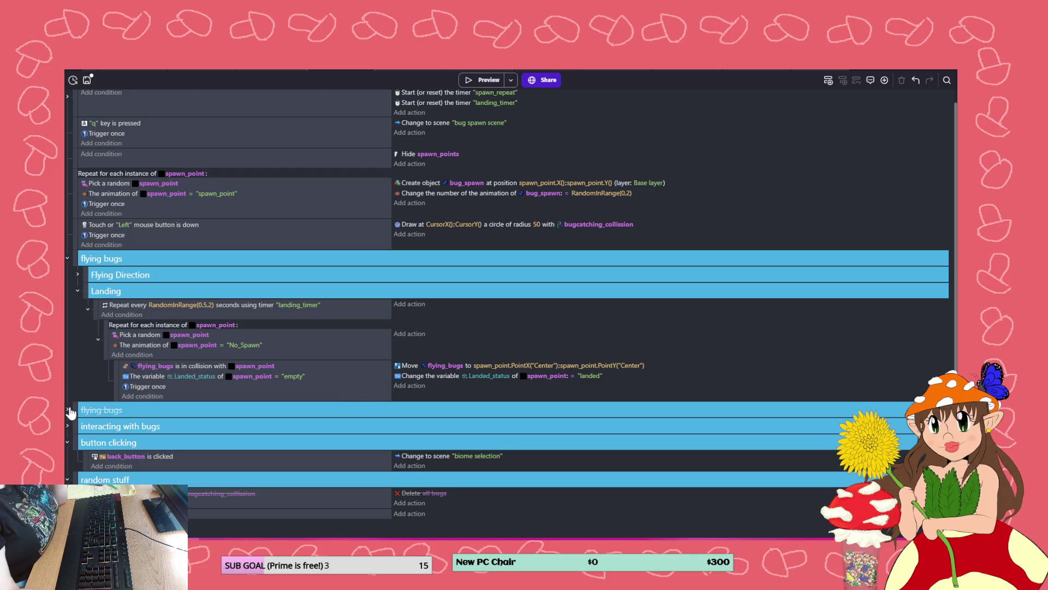
- Toggle the Flying Direction group open and closed, then run a game preview
click(77, 275)
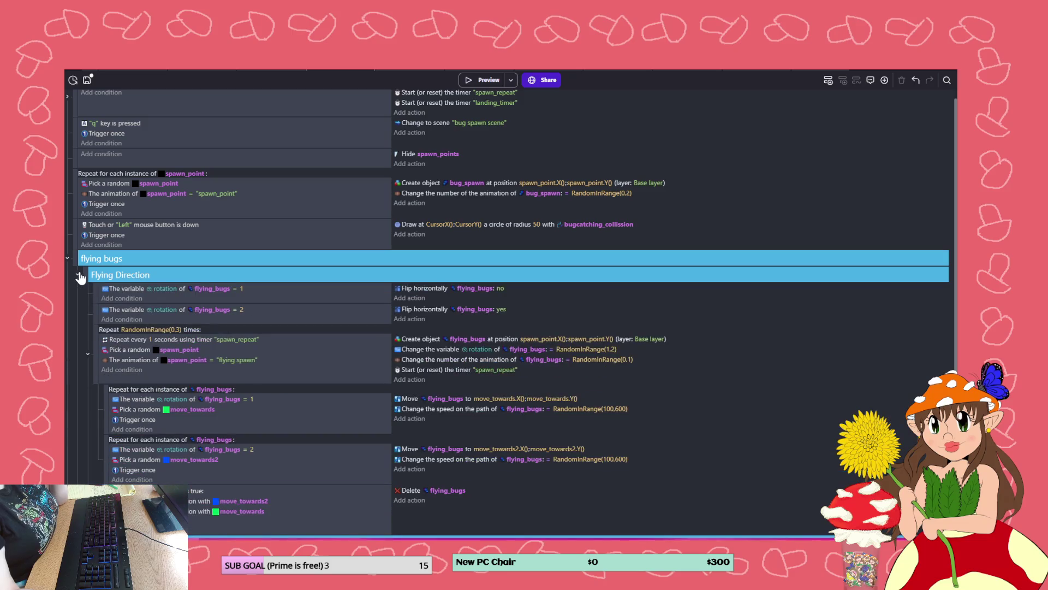
click(78, 274)
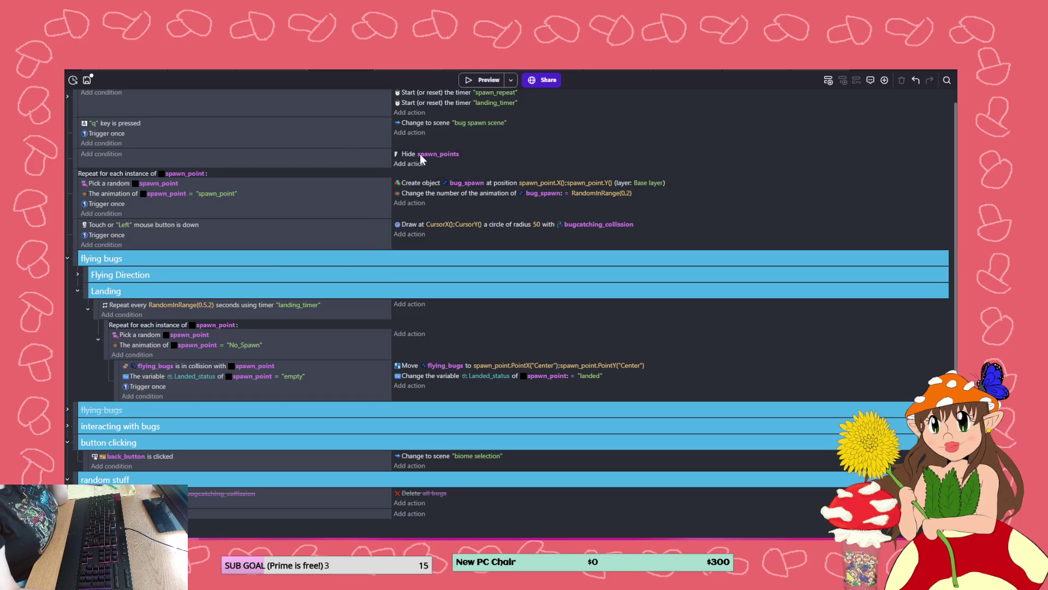
click(472, 81)
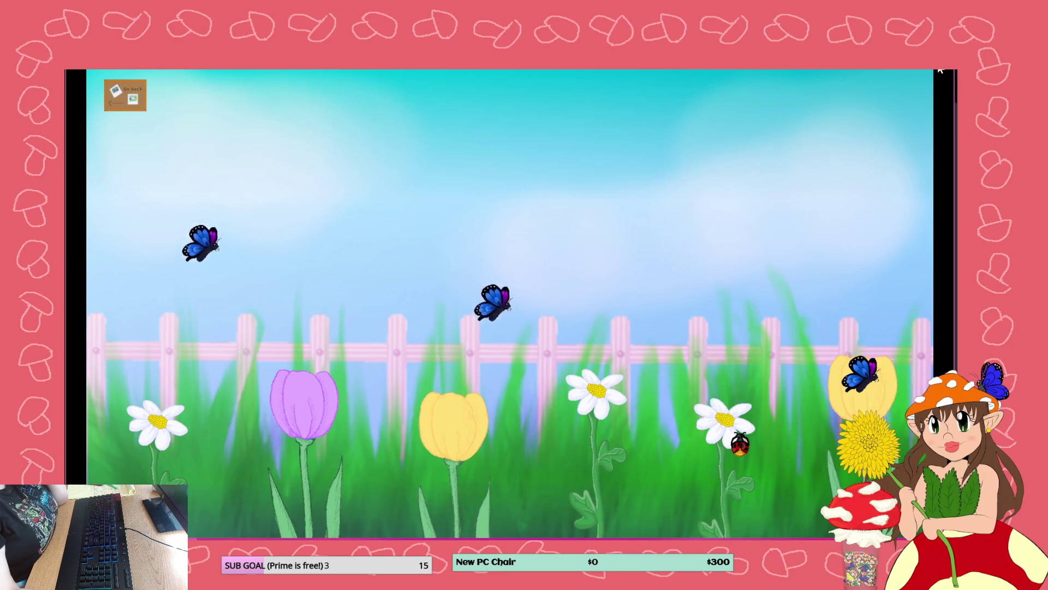
- Close the garden game preview with Alt+F4 to return to the event sheet
key(alt+F4)
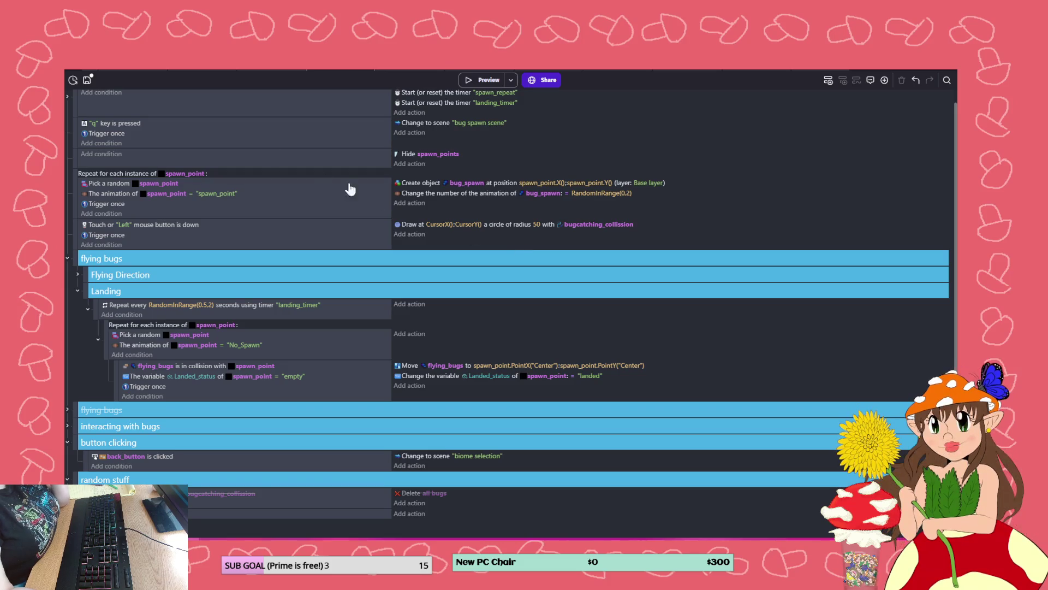
- Save the project, then quit GDevelop with Alt+F4 and confirm the exit
click(87, 79)
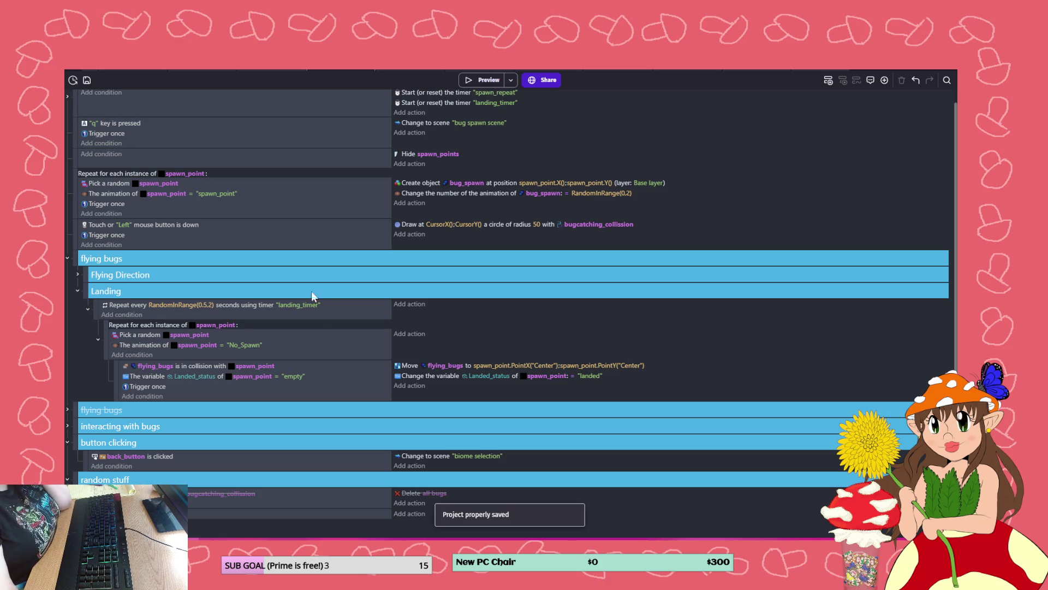
click(370, 396)
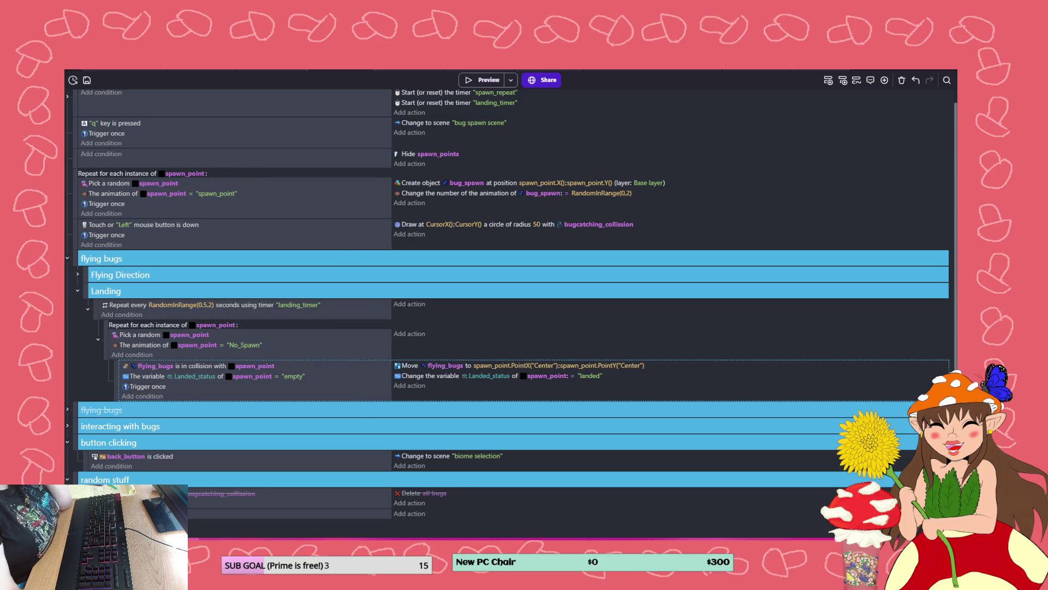
key(alt+F4)
click(509, 299)
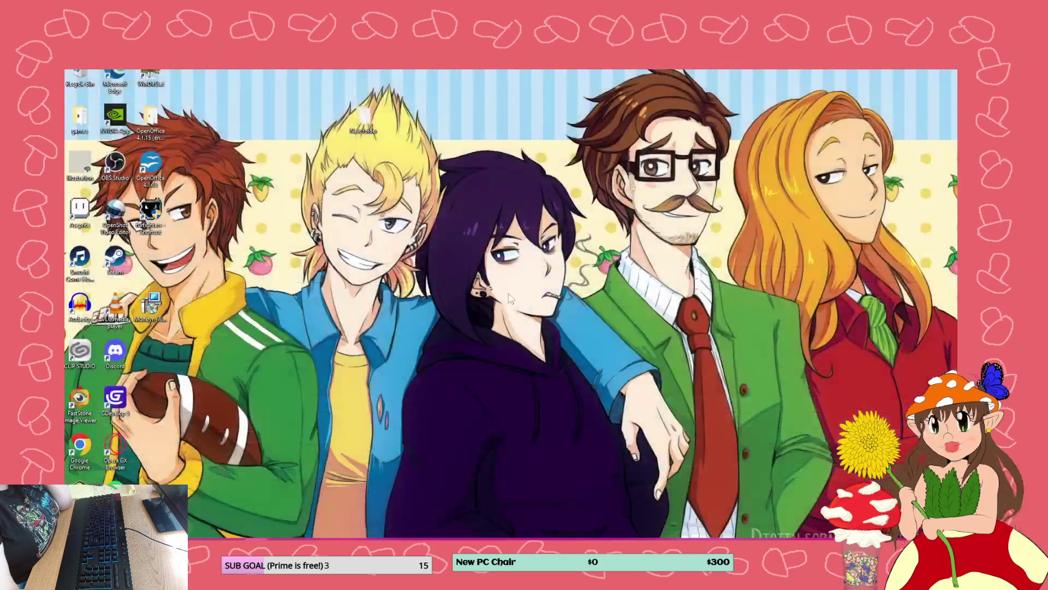
- Relaunch GDevelop from its desktop shortcut to reopen the bug spawn project
double_click(115, 397)
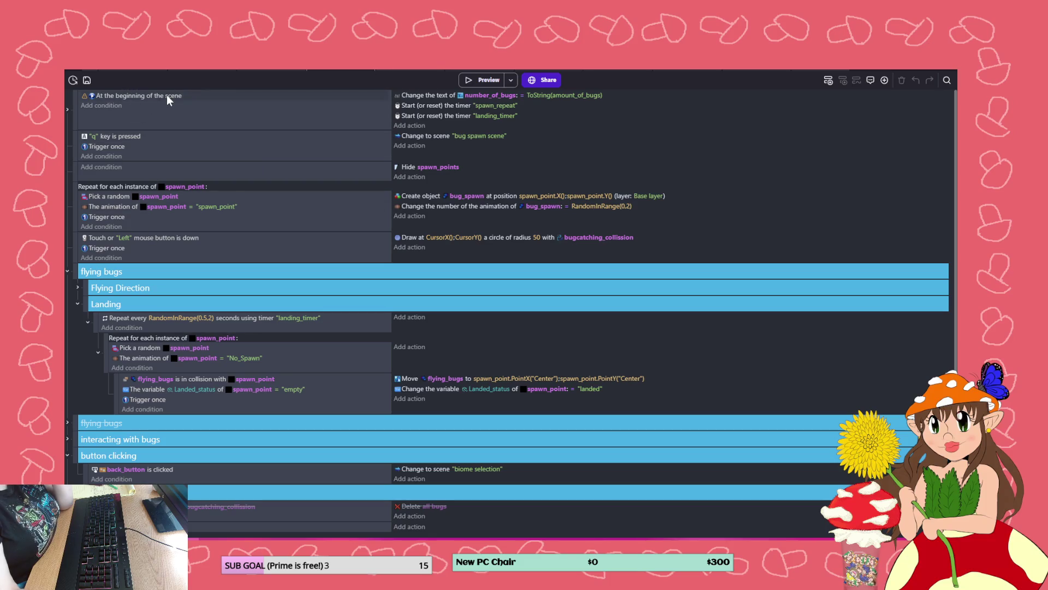
click(485, 80)
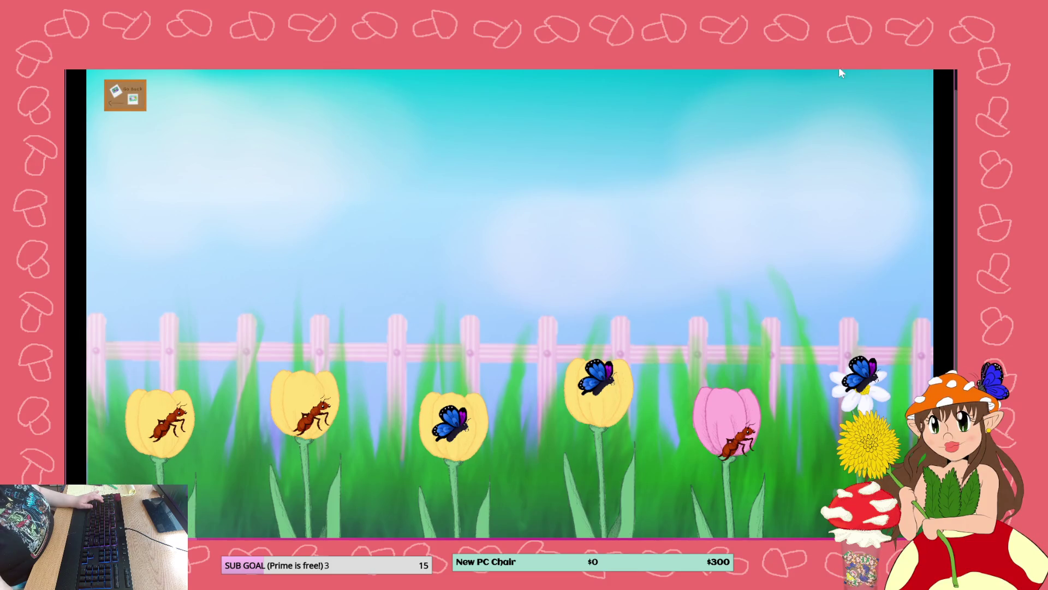
key(alt+F4)
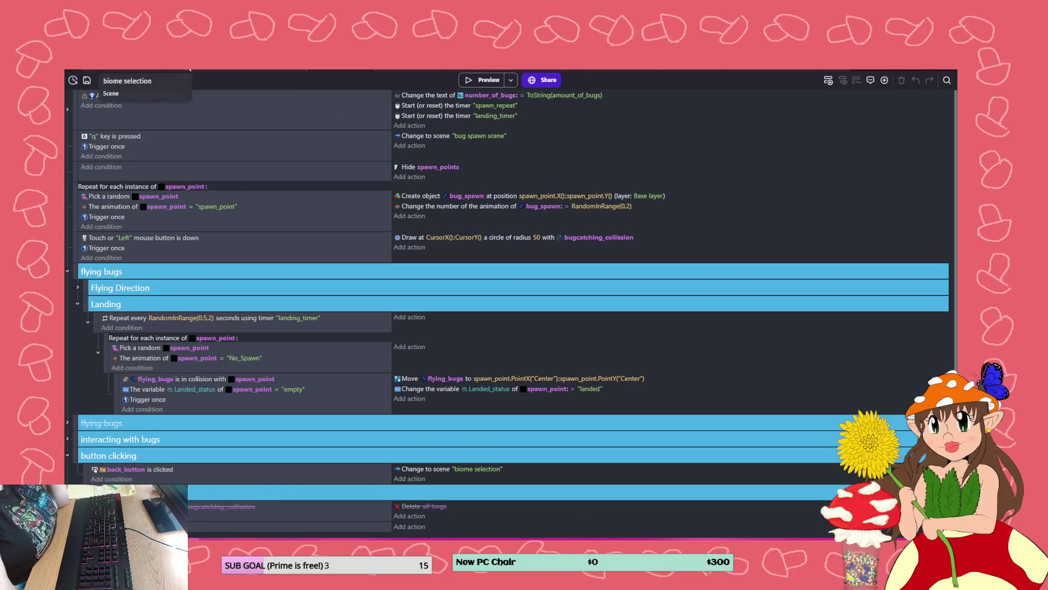
click(273, 80)
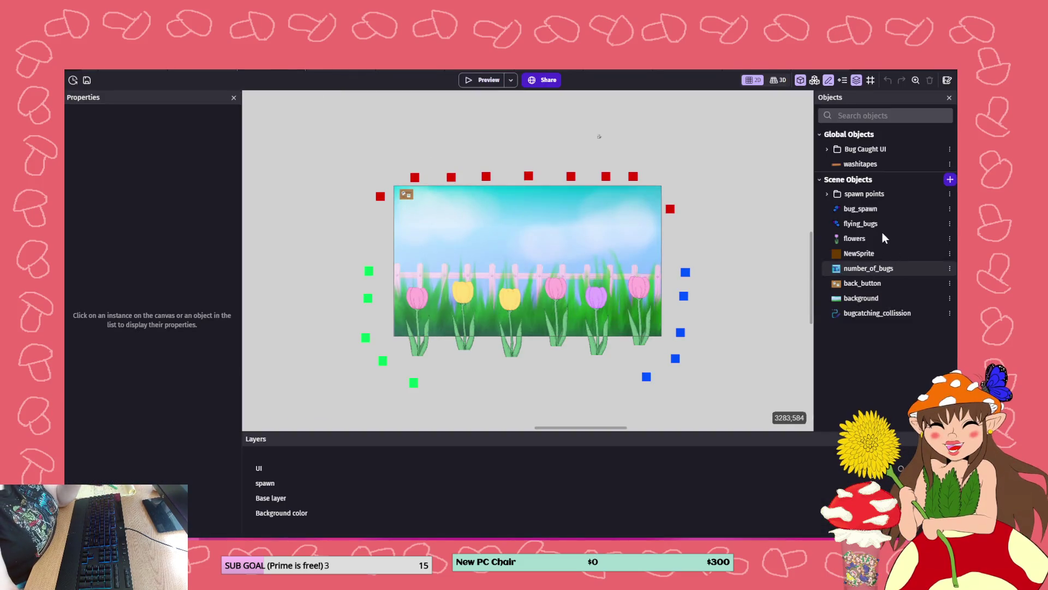
- Delete the butterfly_idle and bee_idle animations from flying_bugs, apply, and start a preview
click(863, 225)
double_click(865, 225)
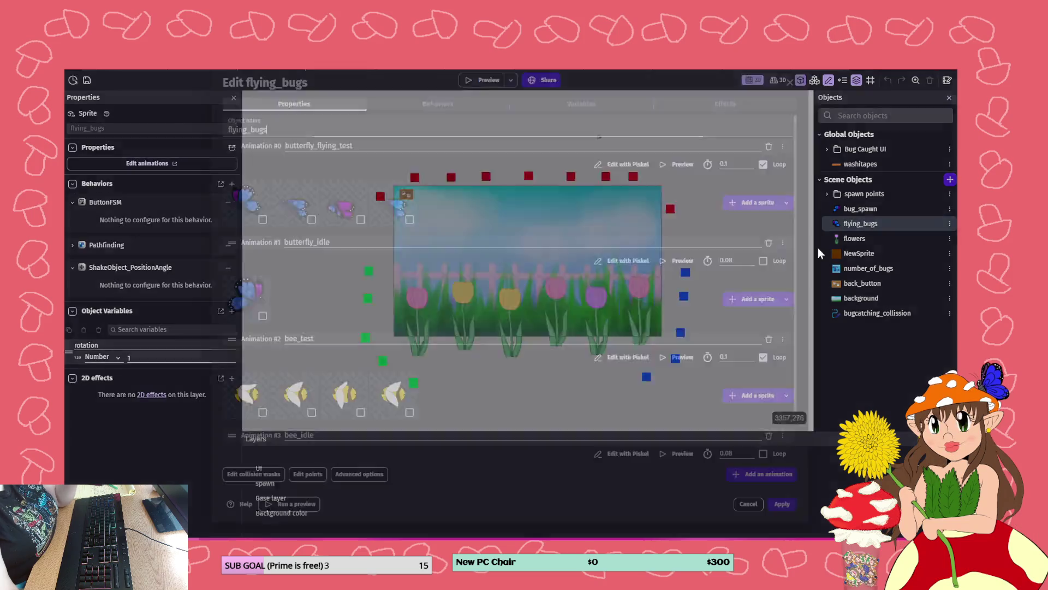
scroll(369, 303, down, 2)
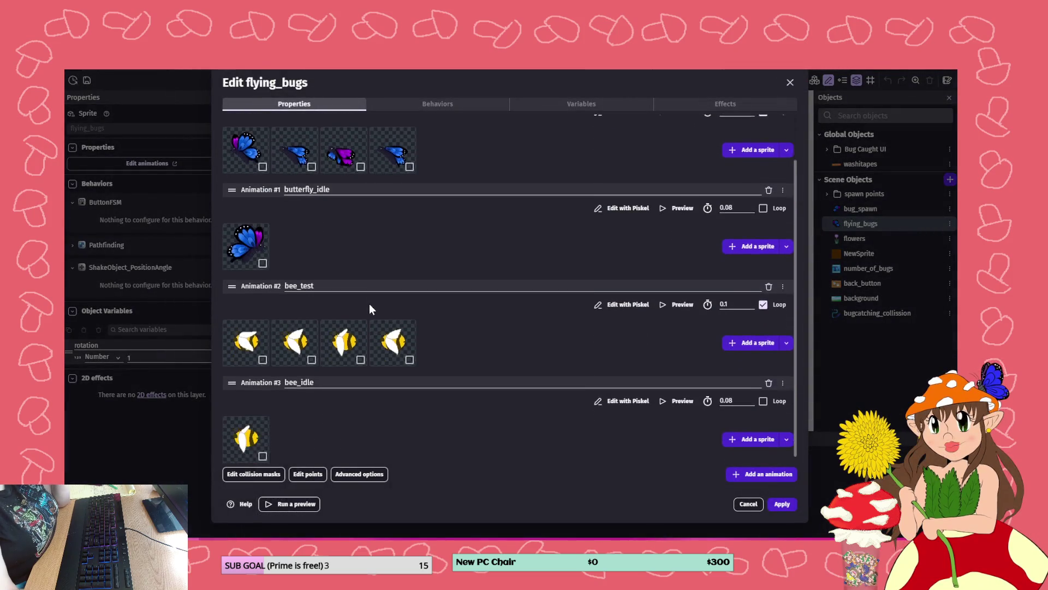
scroll(369, 304, up, 2)
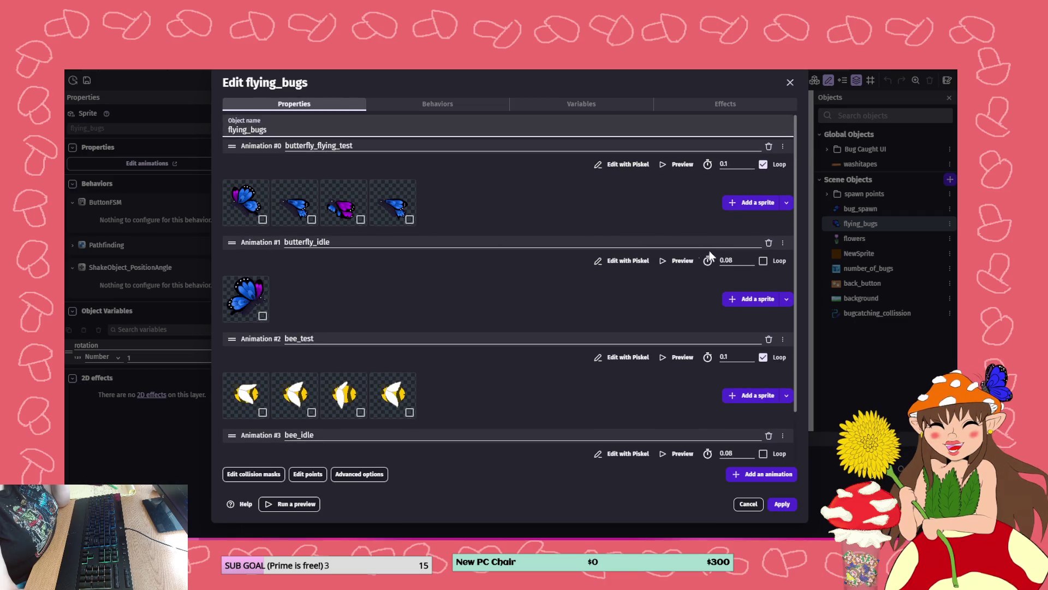
click(769, 244)
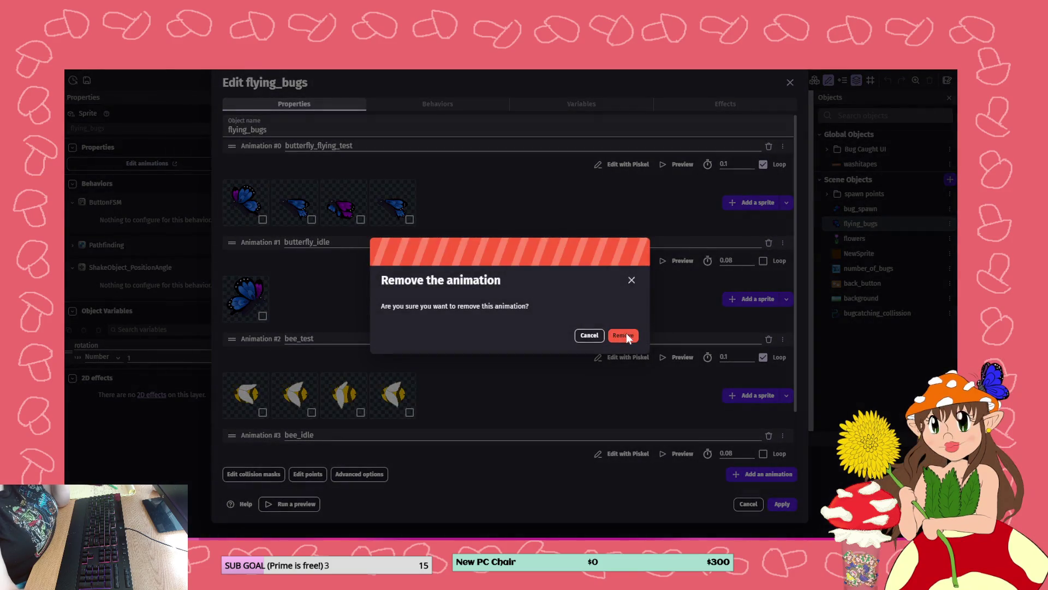
click(626, 333)
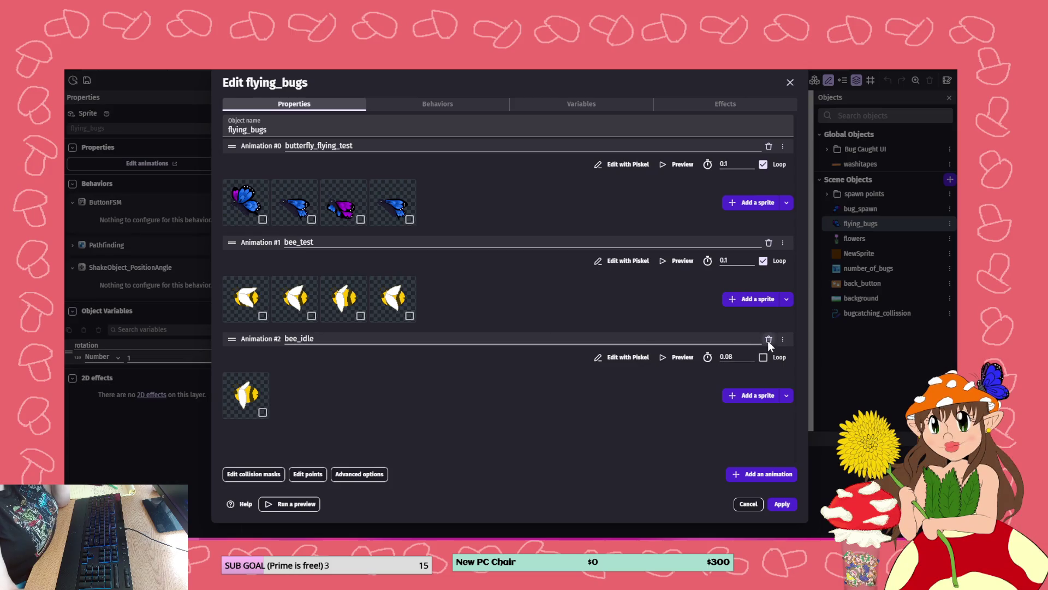
click(768, 339)
click(626, 335)
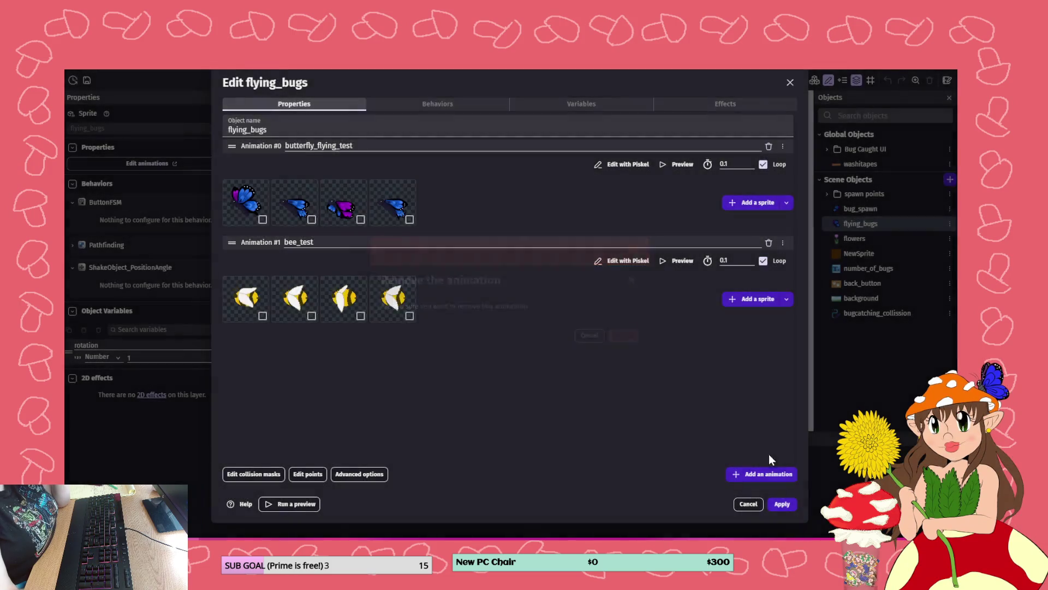
click(782, 504)
click(471, 82)
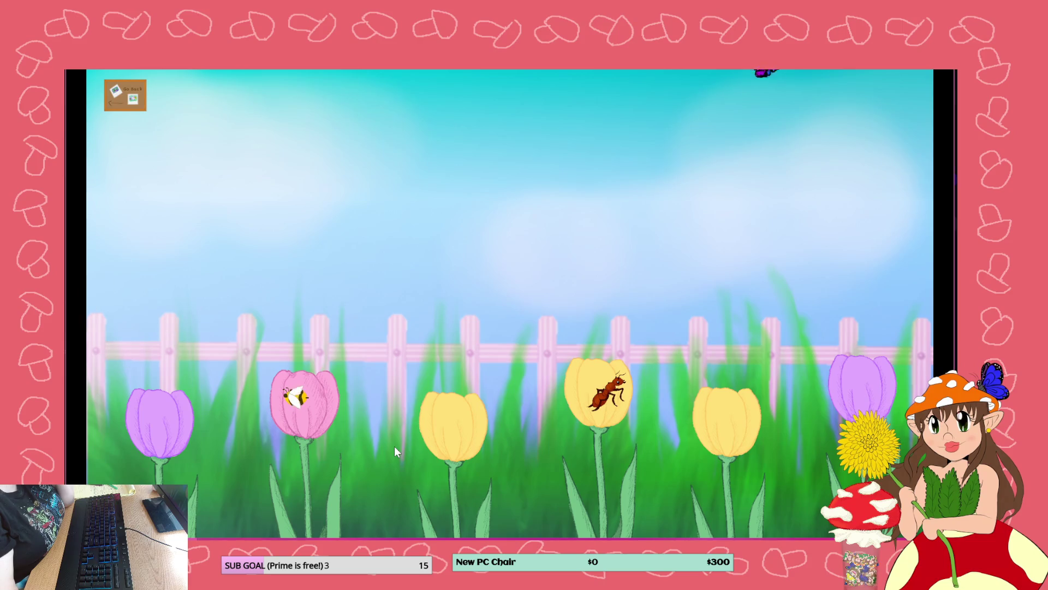
- Close the game preview after watching the bugs land on the flowers
click(926, 76)
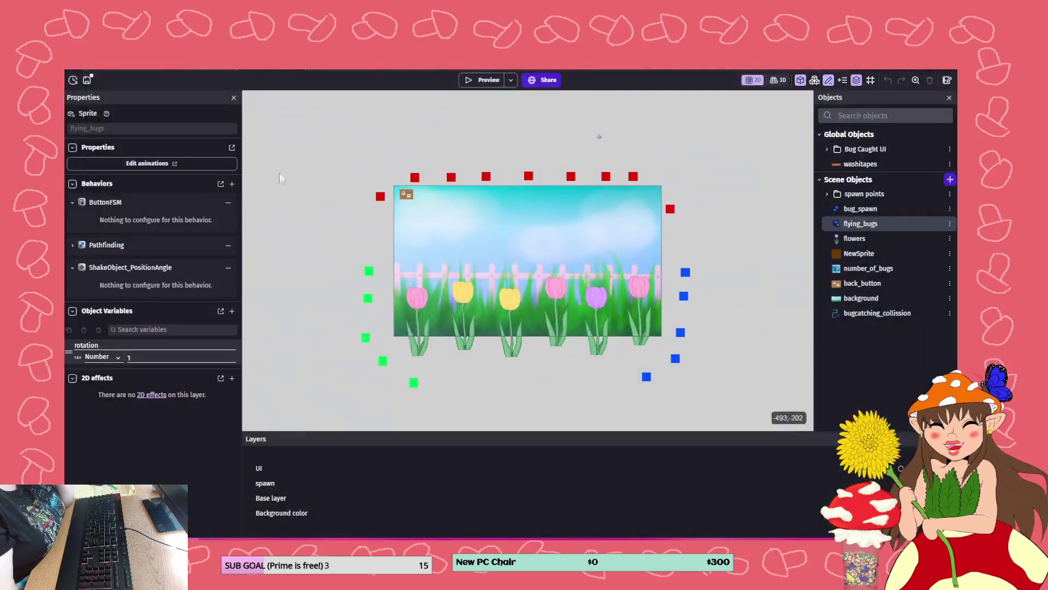
- Save, then expand the 'interacting with bugs' group in the bug spawn scene events and save again
click(87, 80)
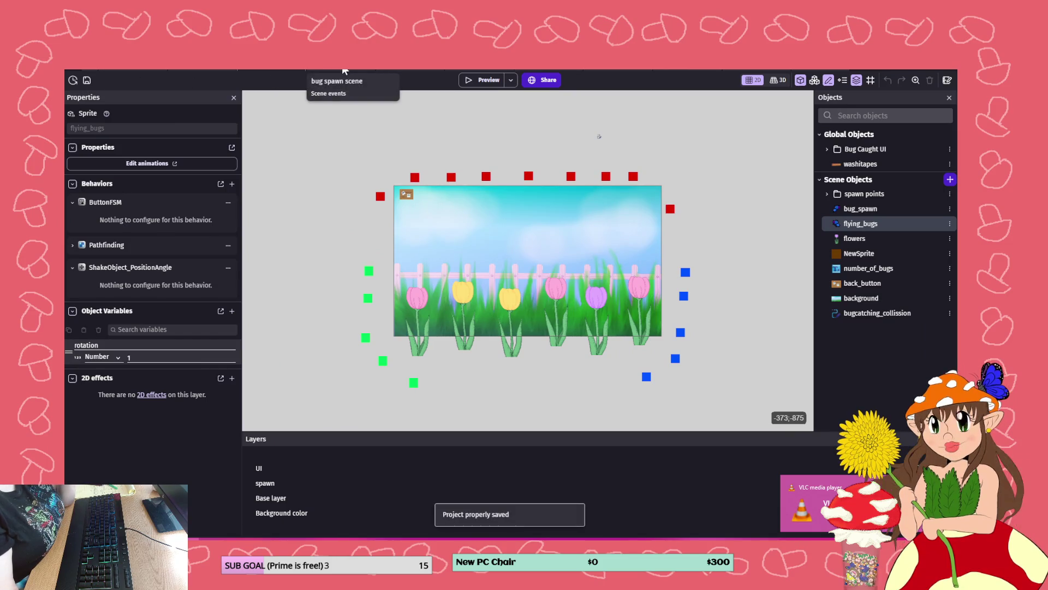
click(344, 71)
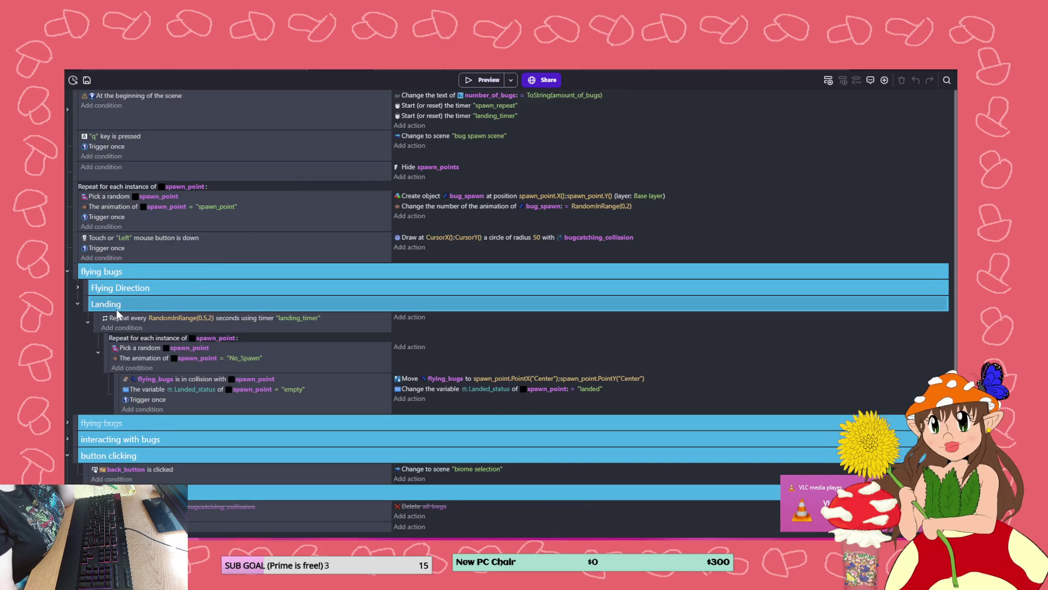
scroll(116, 309, down, 1)
click(67, 426)
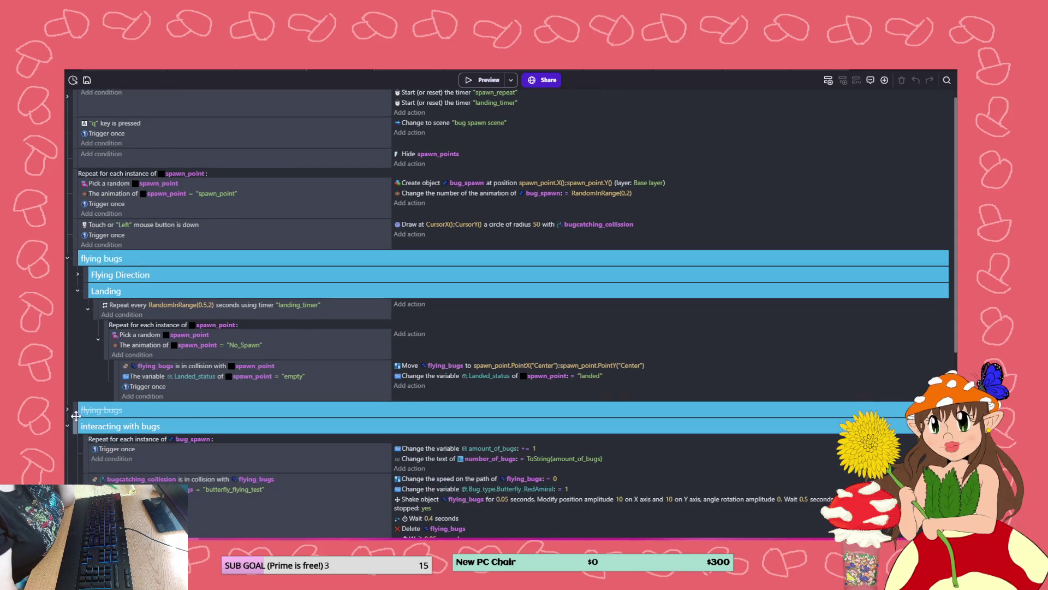
scroll(78, 377, down, 5)
scroll(102, 342, up, 3)
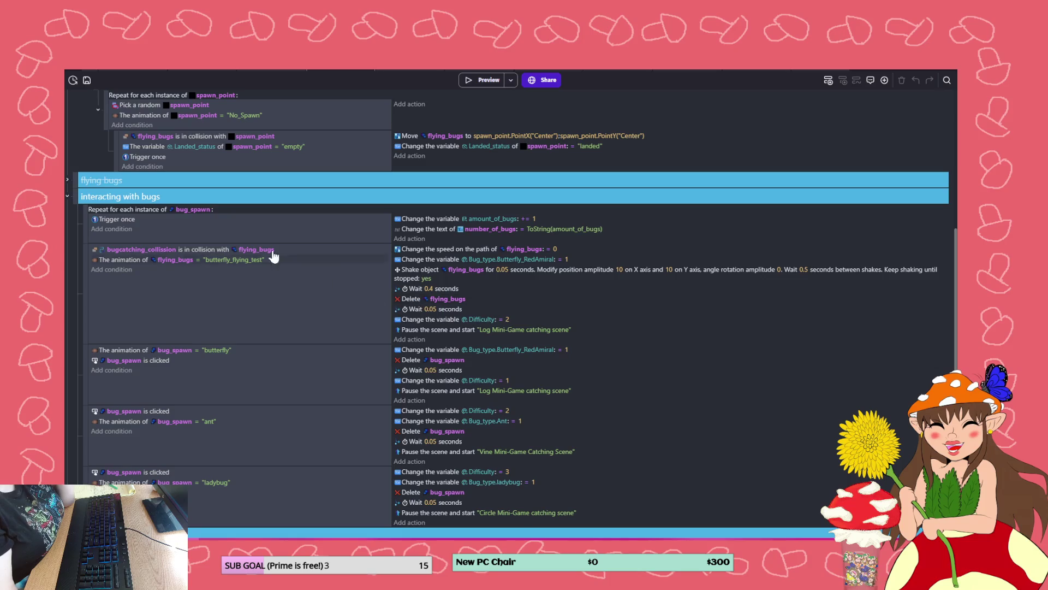
click(87, 81)
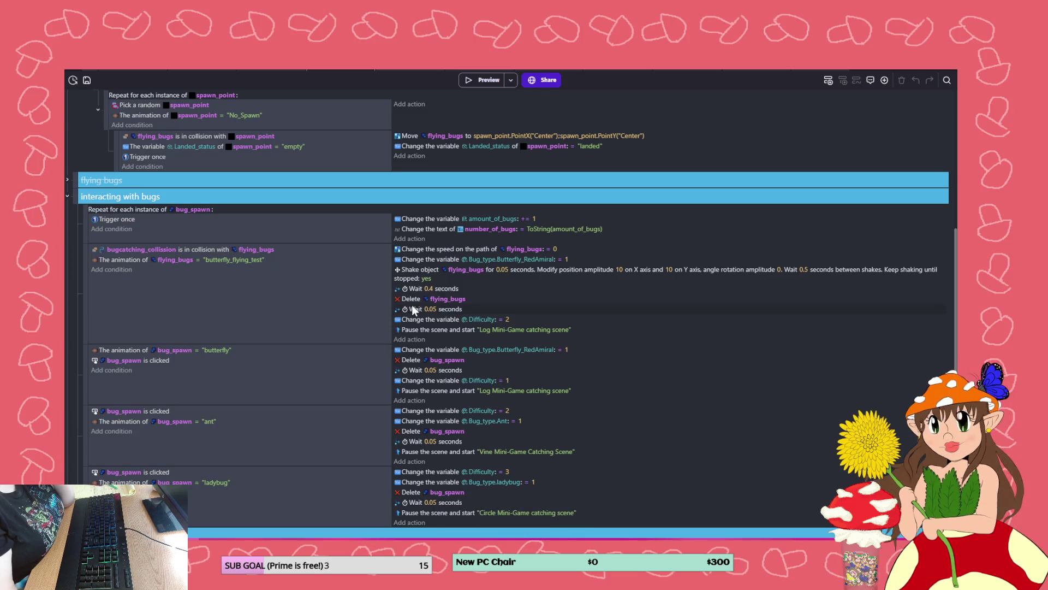
click(411, 339)
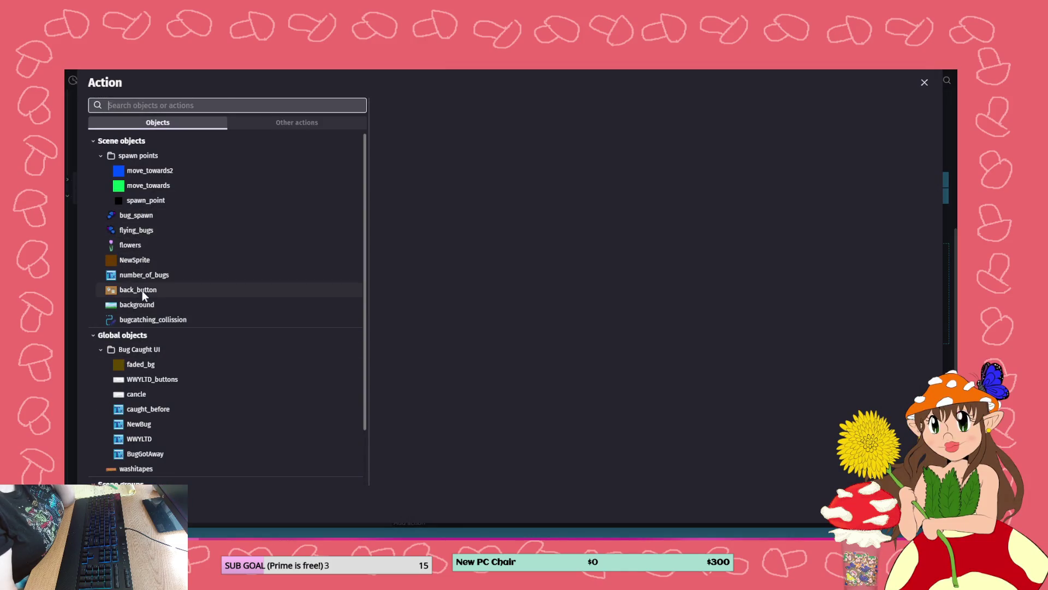
- Add a spawn_point action setting its Landed_status variable to "empty"
click(139, 200)
click(139, 200)
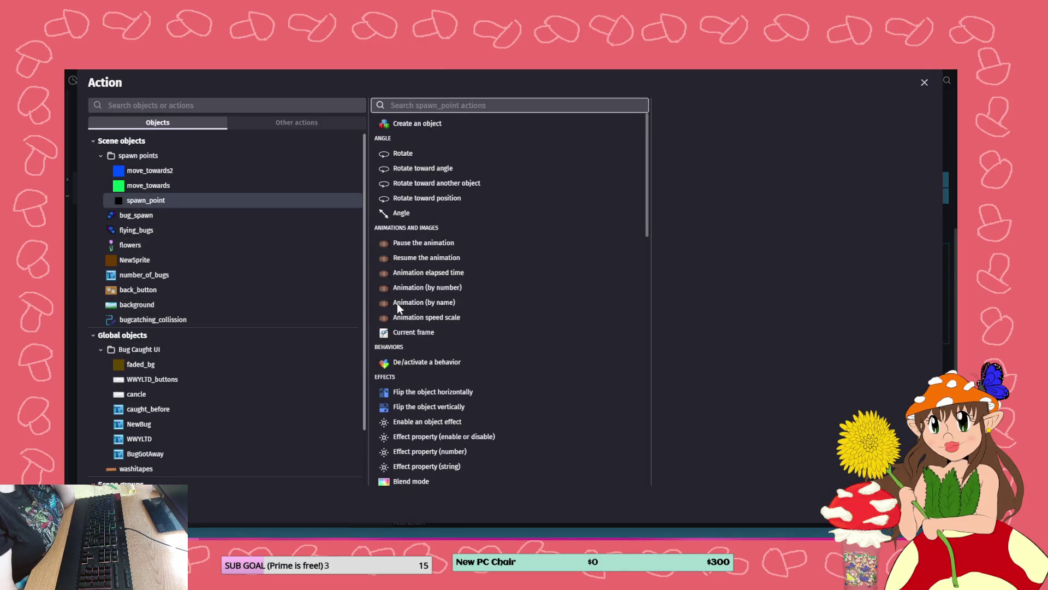
scroll(473, 356, down, 5)
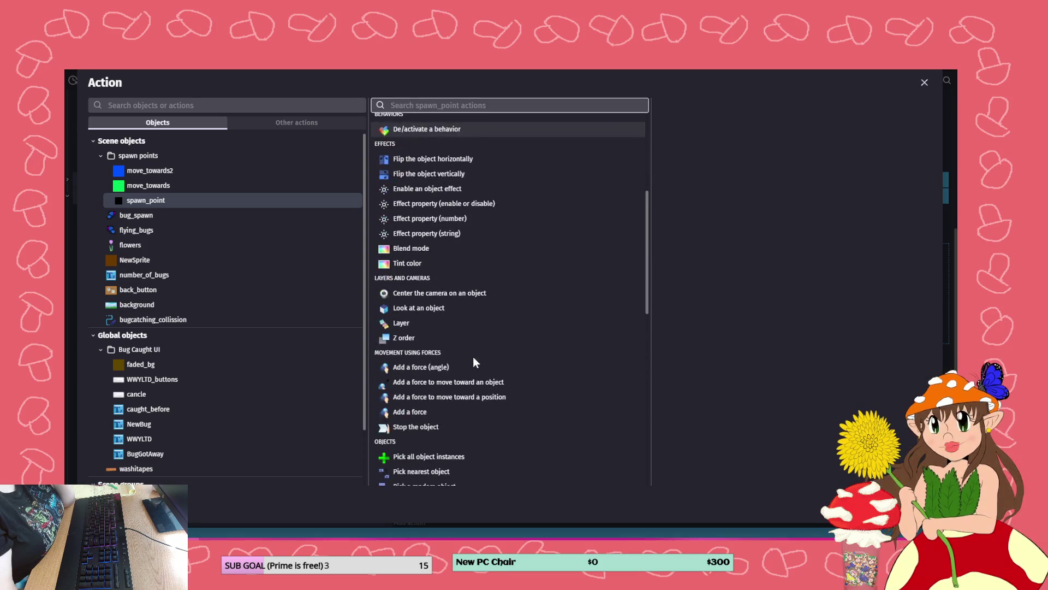
scroll(473, 356, down, 2)
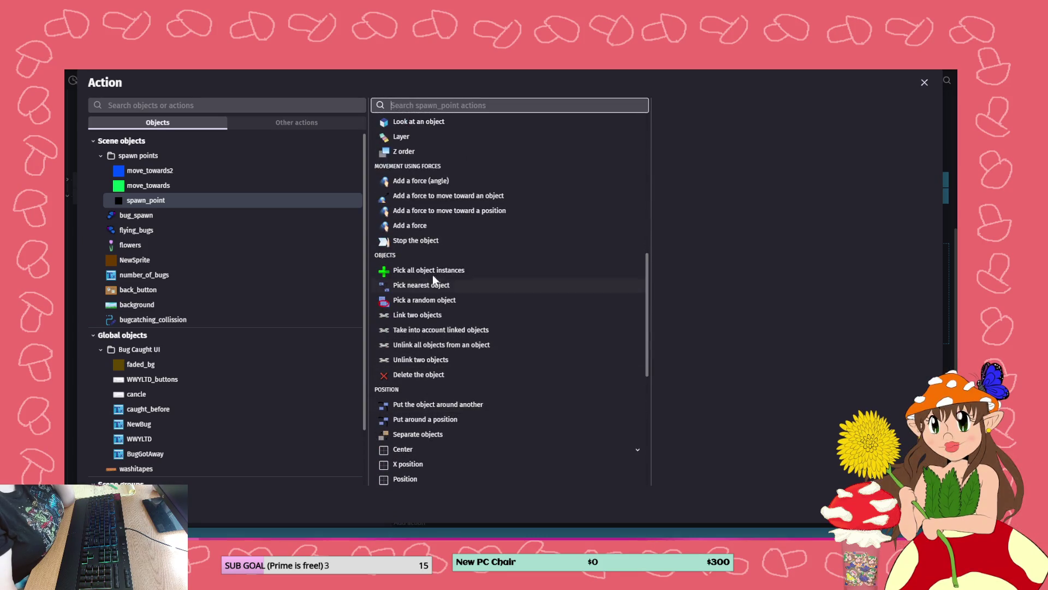
scroll(434, 272, up, 7)
scroll(436, 325, down, 6)
scroll(435, 324, down, 5)
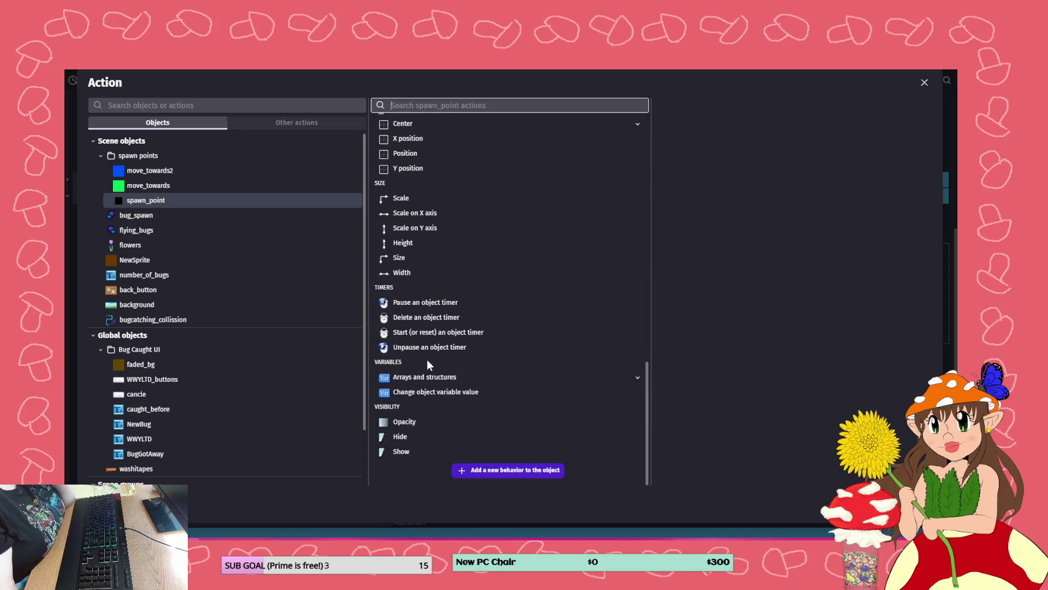
click(412, 390)
click(723, 174)
click(707, 184)
text("empty)
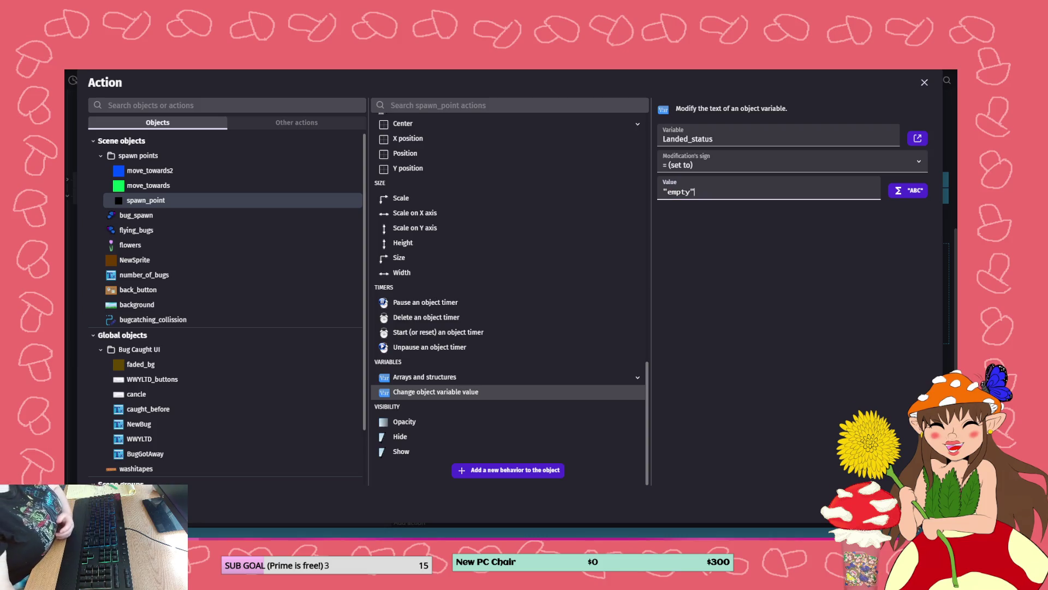
key(Return)
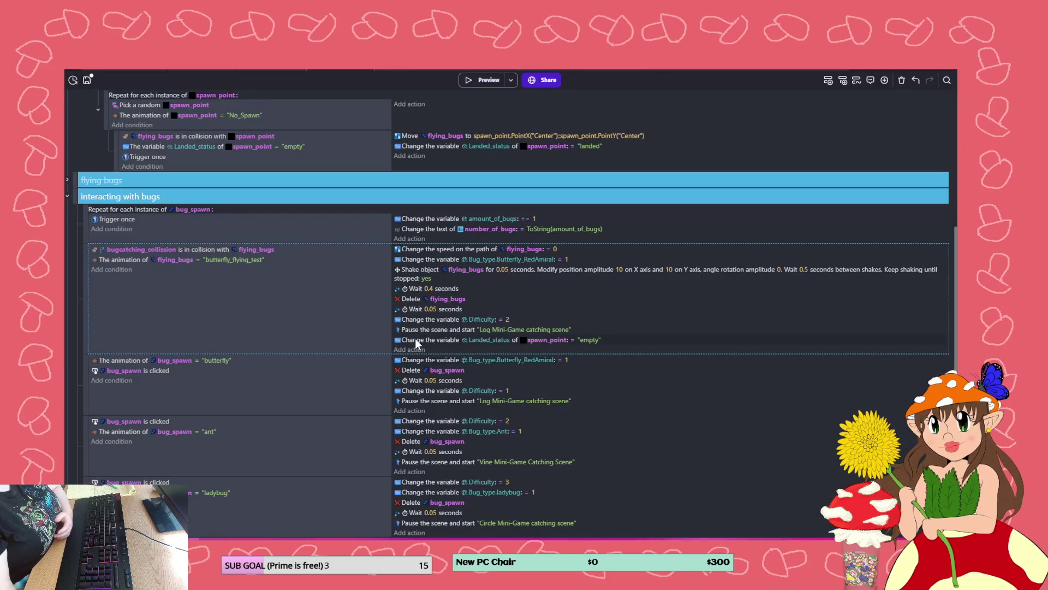
- Move the Landed_status reset and Difficulty = 2 actions above Shake object, then save and preview
mouse_move(403, 340)
mouse_down()
mouse_move(401, 261)
mouse_move(404, 271)
mouse_up()
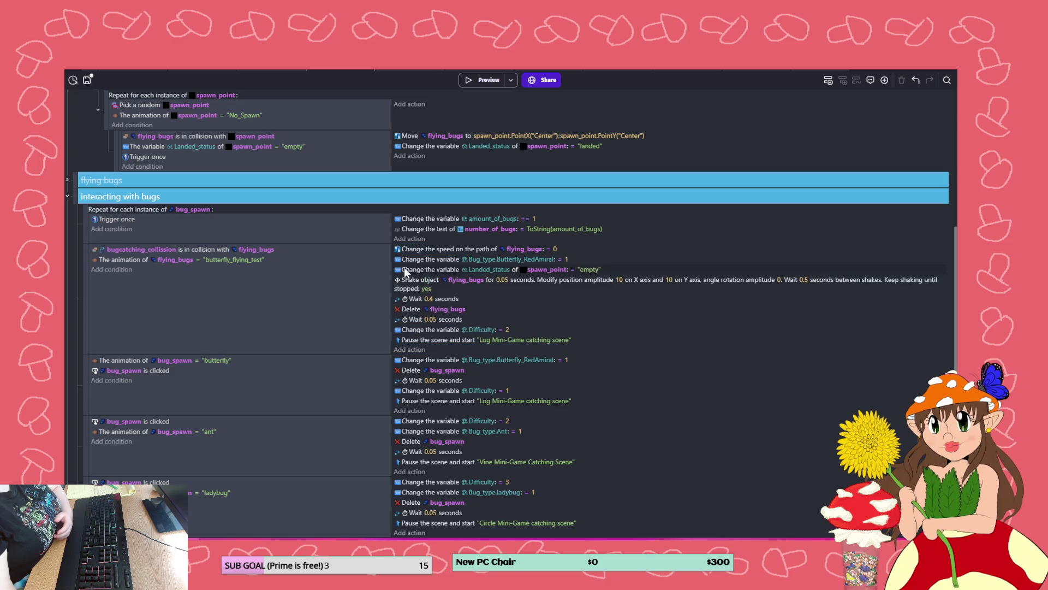
drag(411, 329, 418, 275)
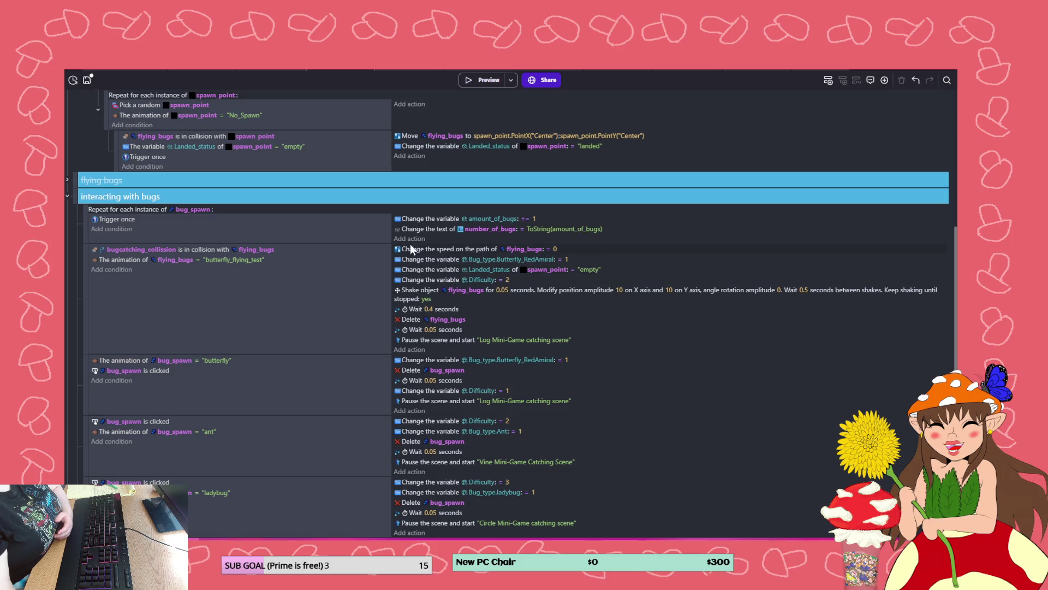
key(ctrl+s)
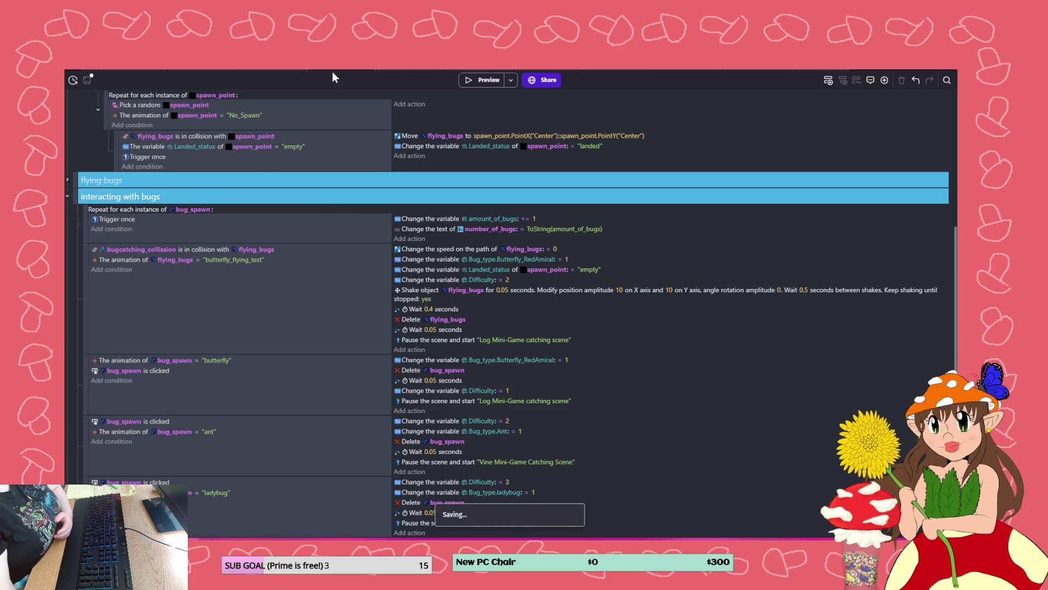
click(290, 70)
click(474, 78)
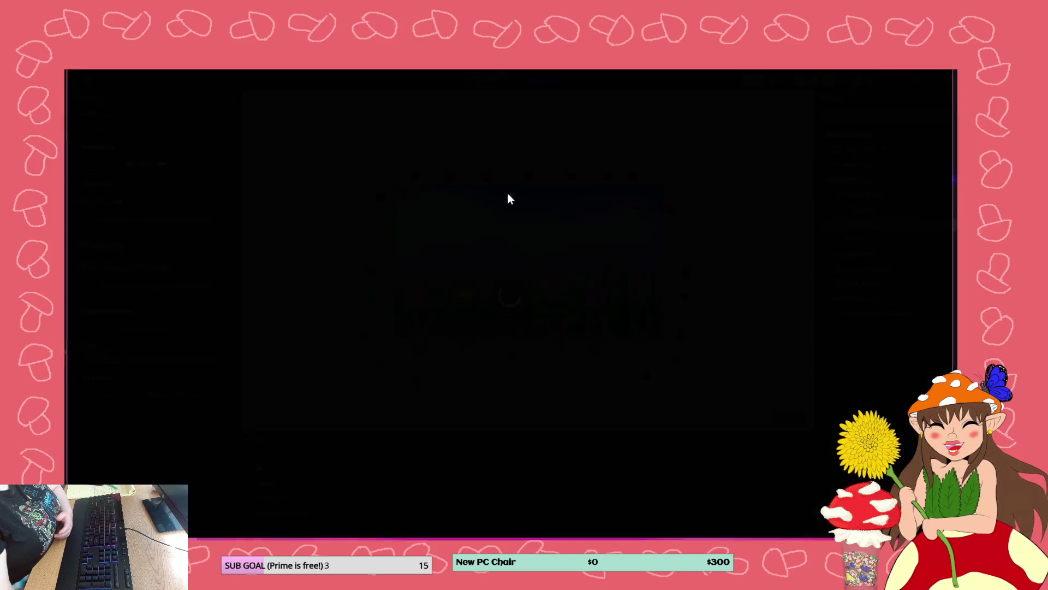
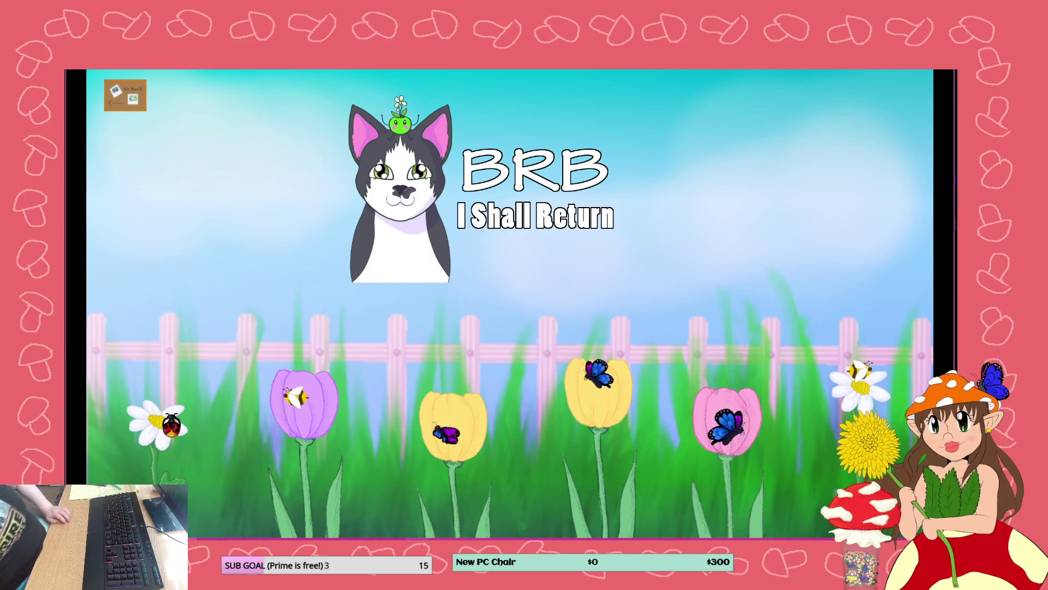
- Catch the blue butterfly on the branch, return to the flower garden, and close the preview
mouse_move(339, 512)
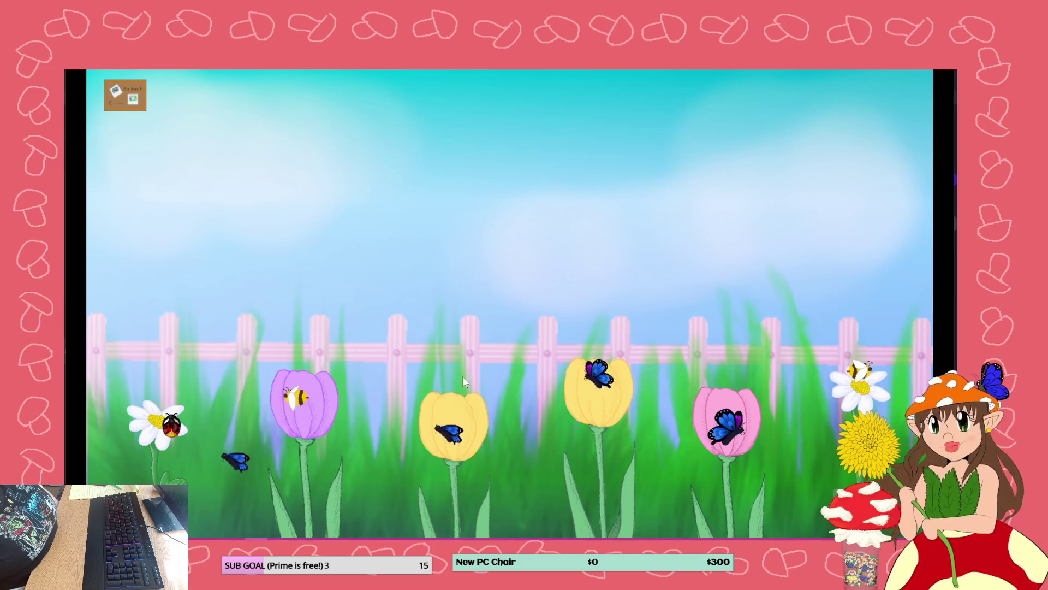
click(601, 378)
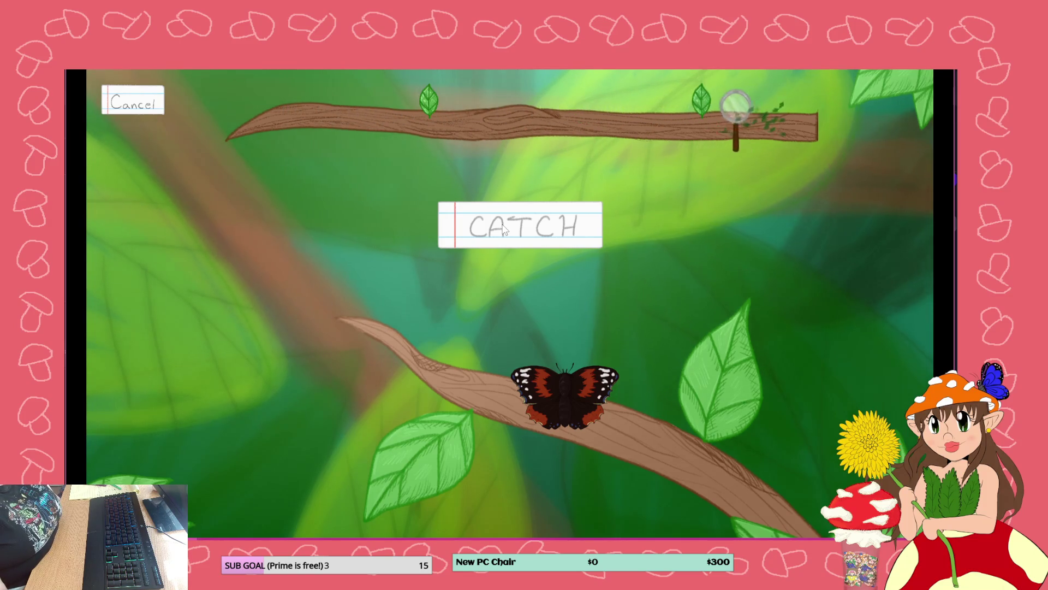
click(503, 230)
click(514, 297)
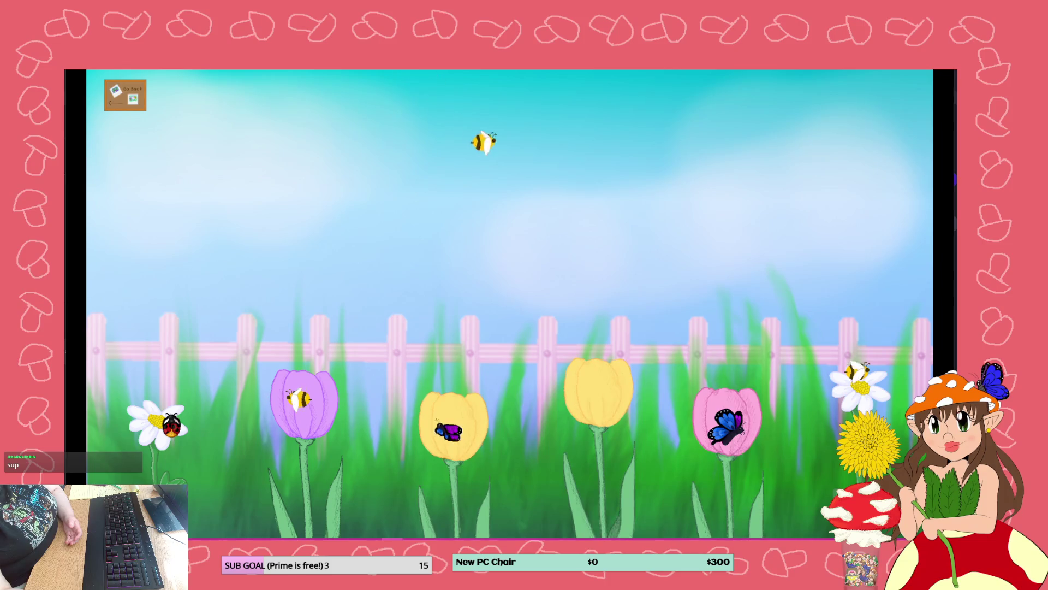
key(alt+F4)
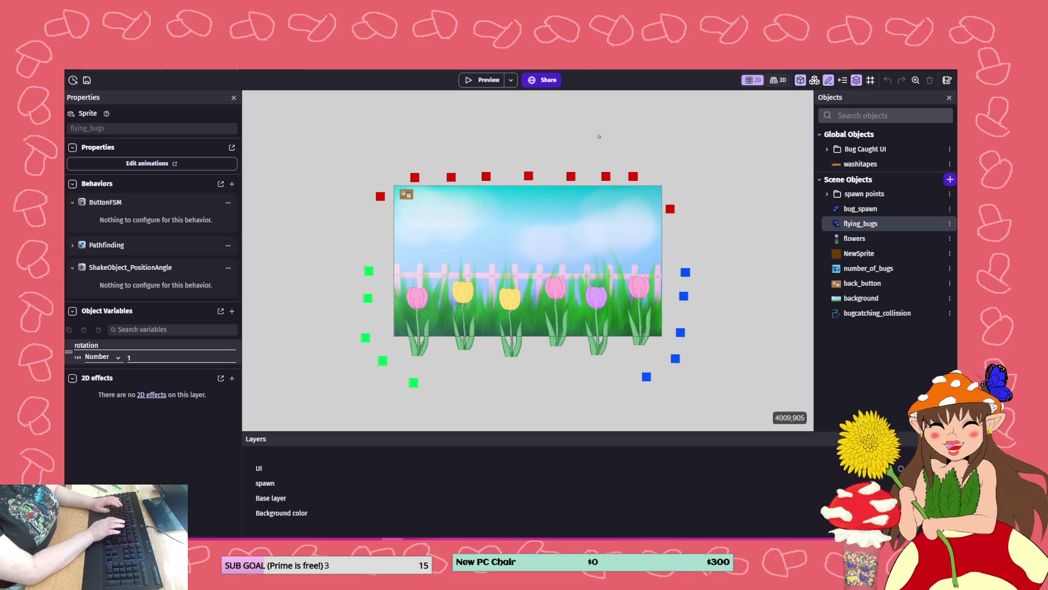
- Save the project, then move between scene tabs and end on the bug spawn scene layout
click(335, 68)
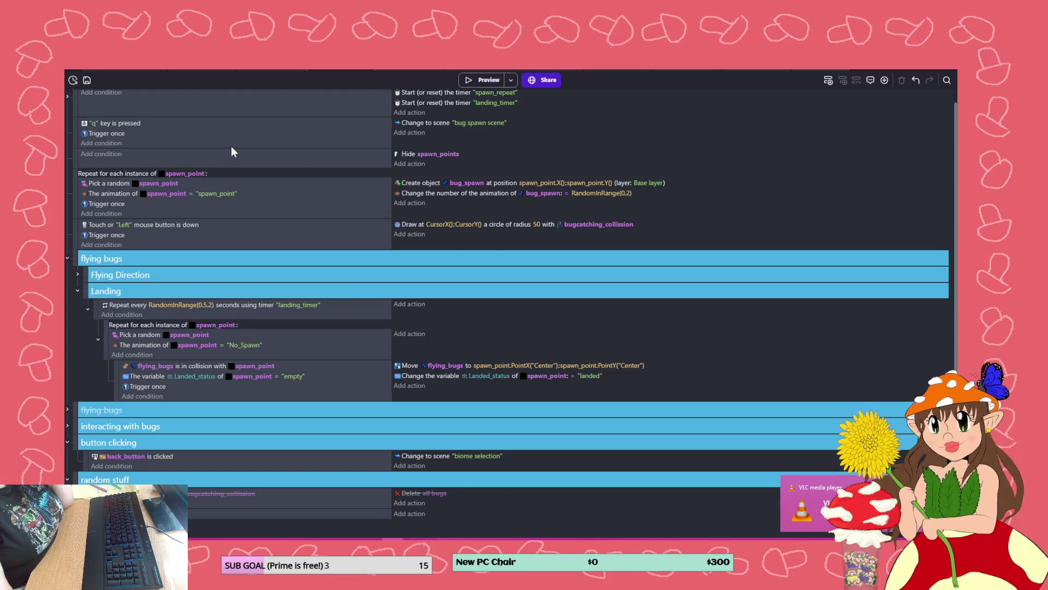
click(87, 80)
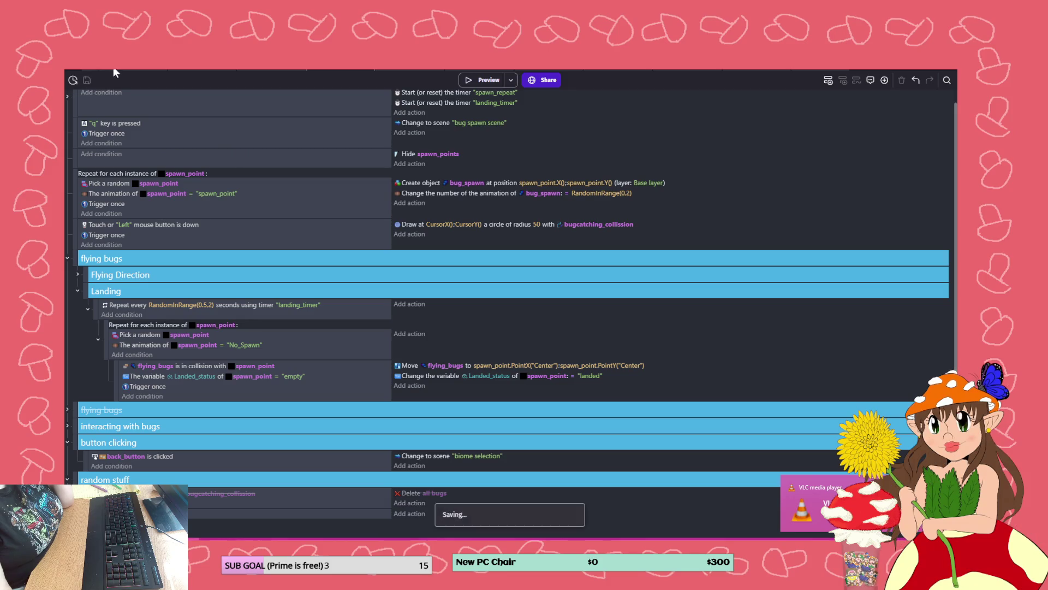
click(126, 71)
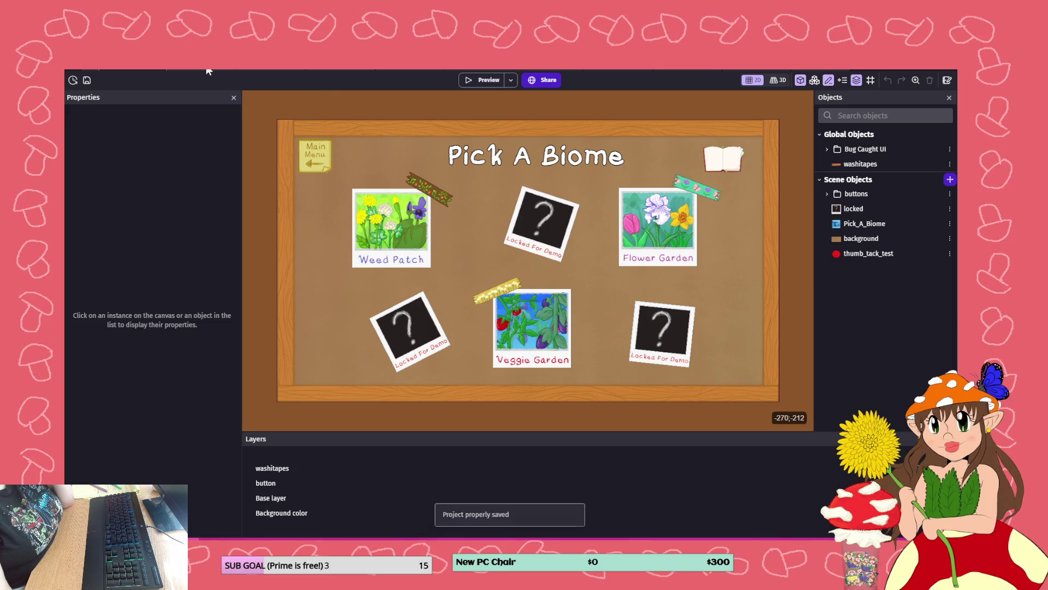
click(274, 70)
click(324, 70)
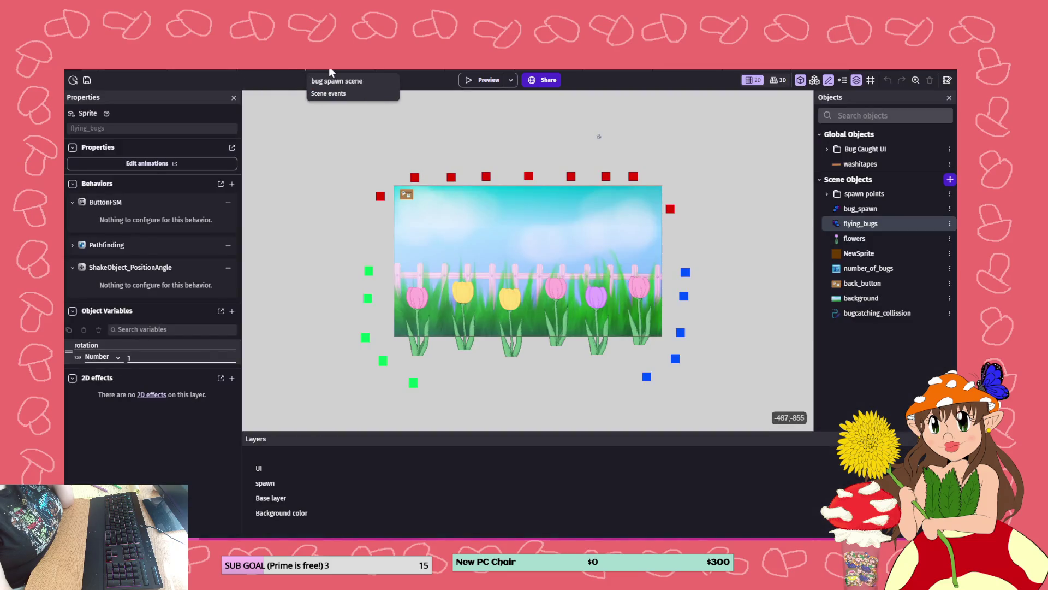
click(330, 70)
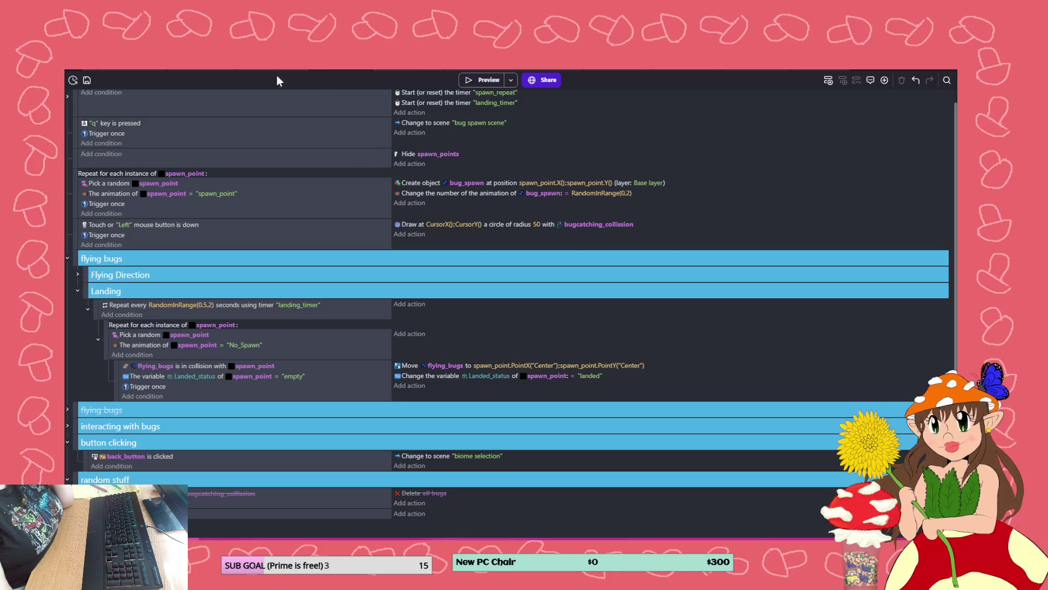
click(316, 71)
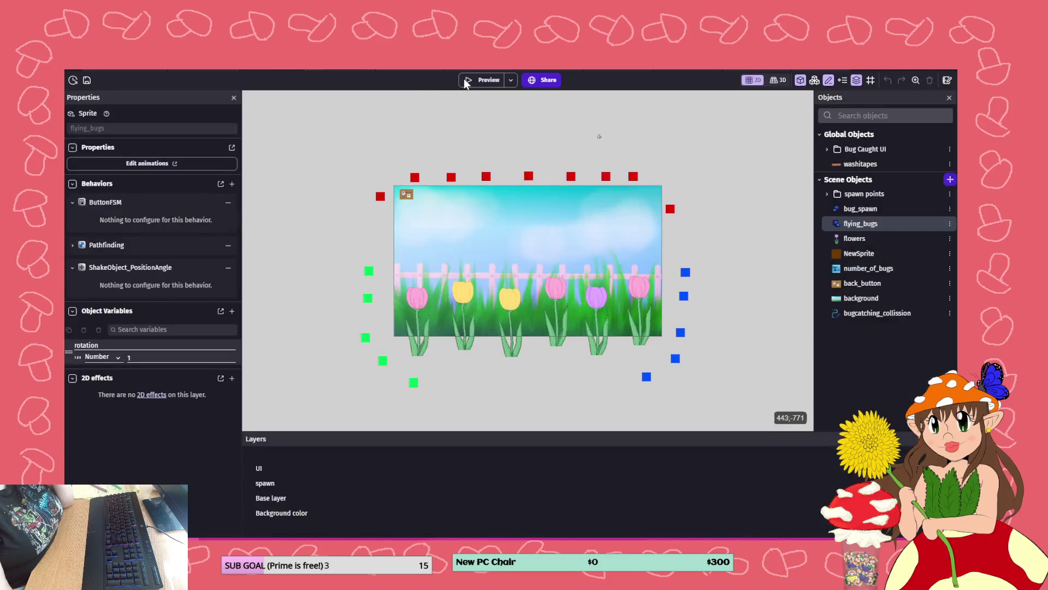
- Launch a new preview and catch a blue butterfly, returning to the flower garden
click(467, 81)
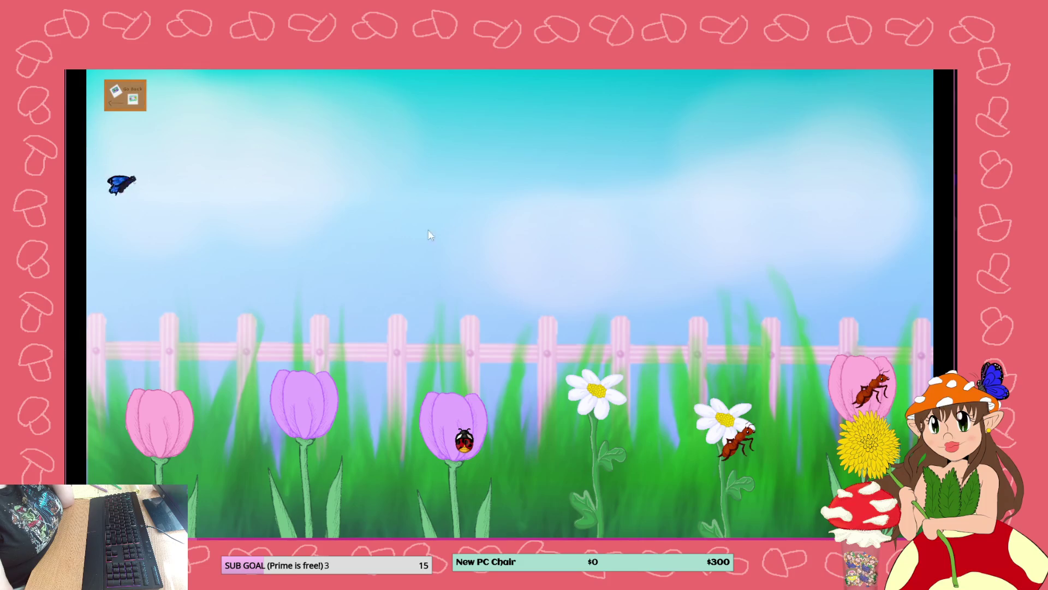
click(267, 325)
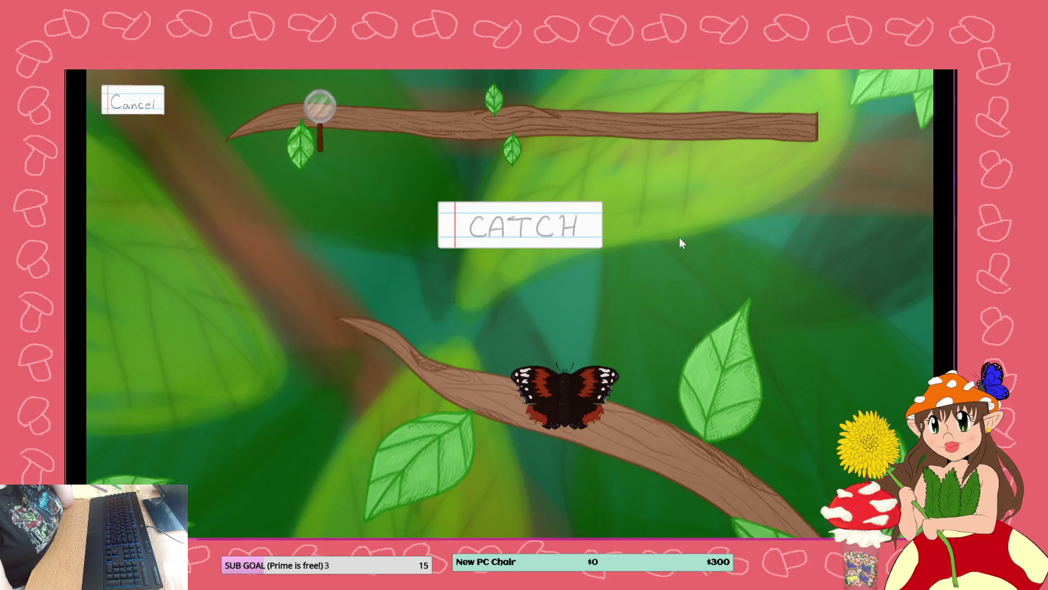
click(559, 218)
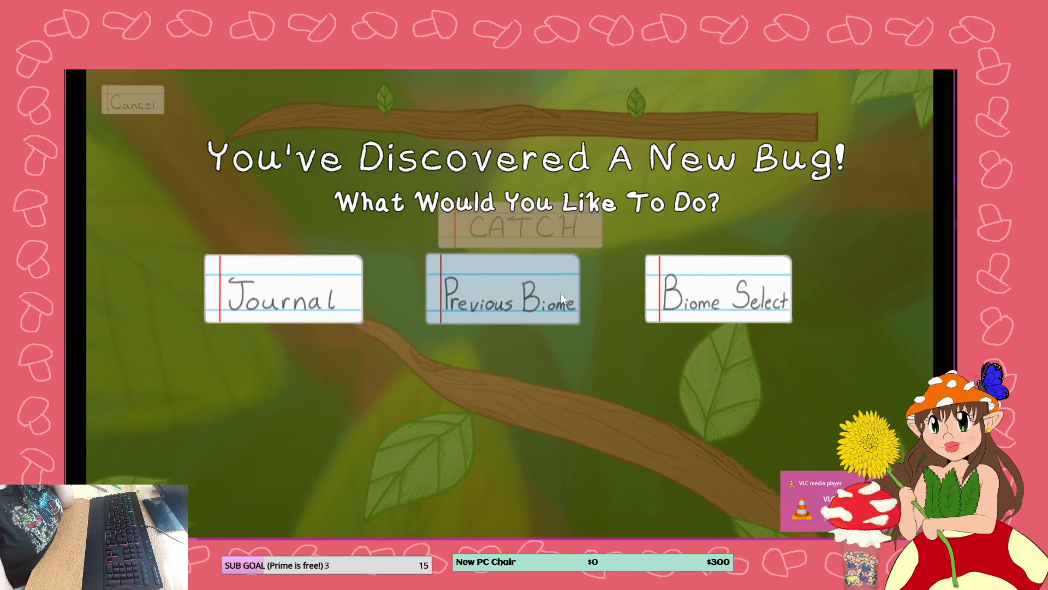
click(560, 293)
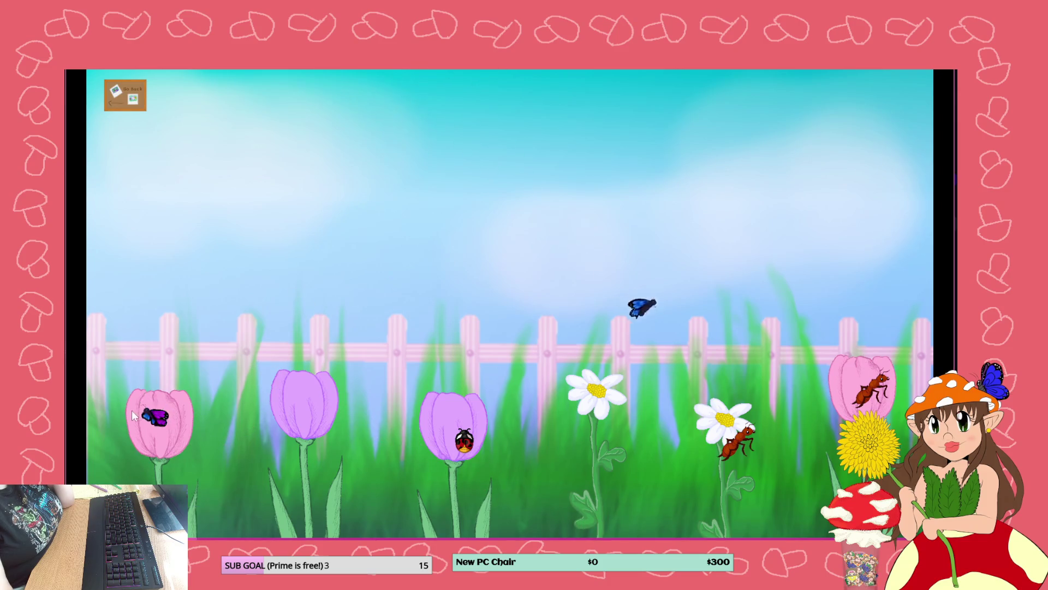
- Catch a second blue butterfly on the branch and go back to the garden
click(163, 421)
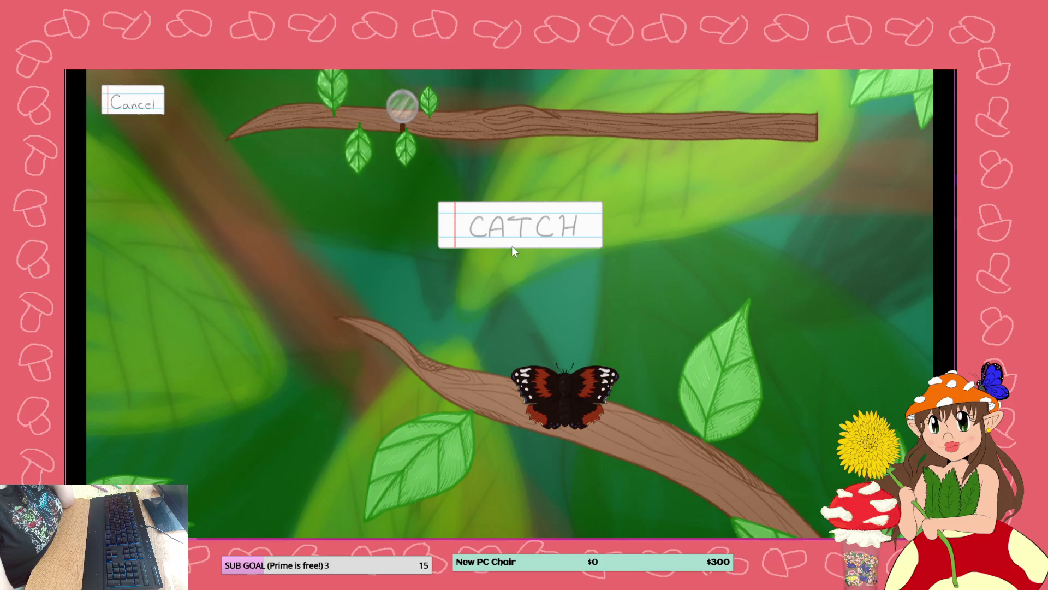
click(560, 213)
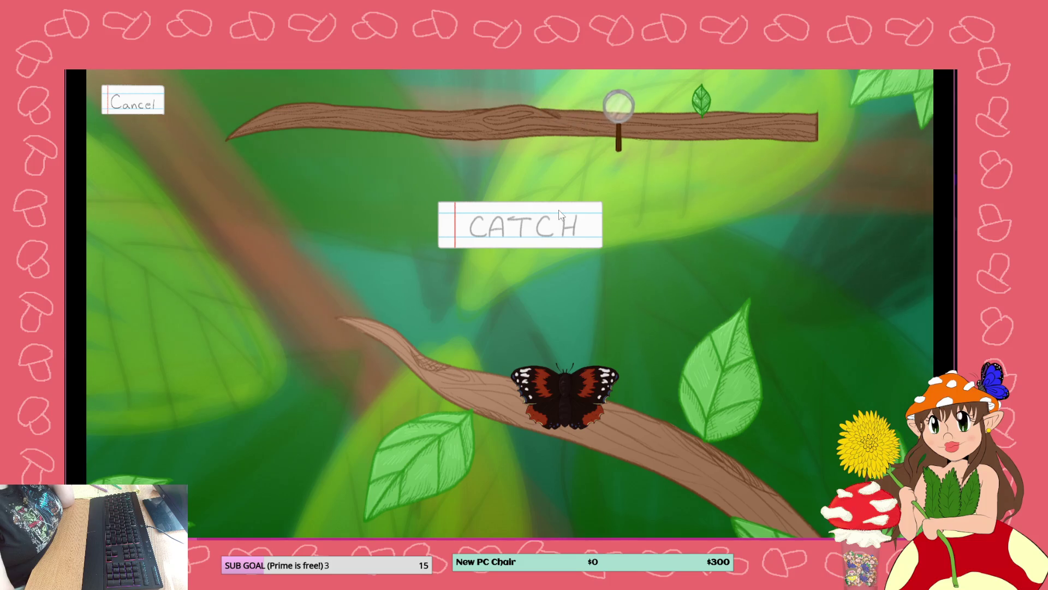
click(559, 213)
click(611, 305)
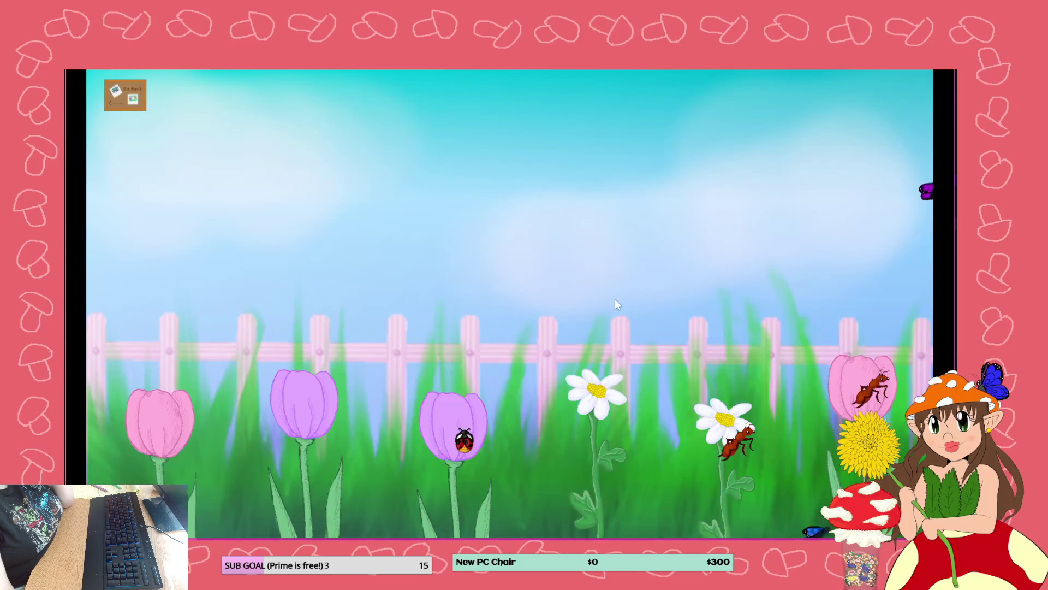
- Catch the ant from the daisy, return to the garden, and close the preview
click(735, 444)
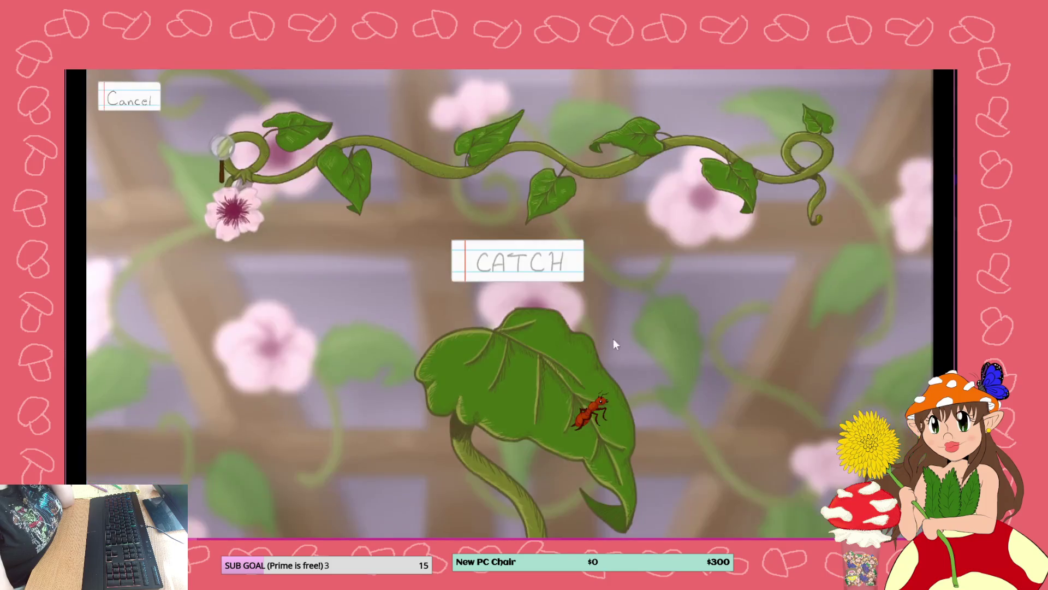
click(523, 266)
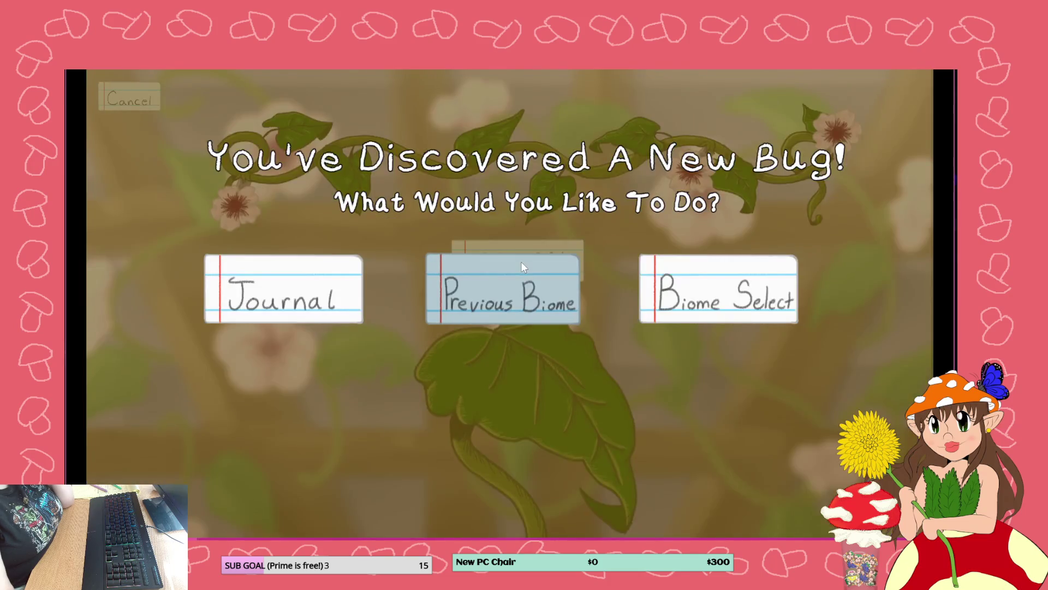
click(536, 293)
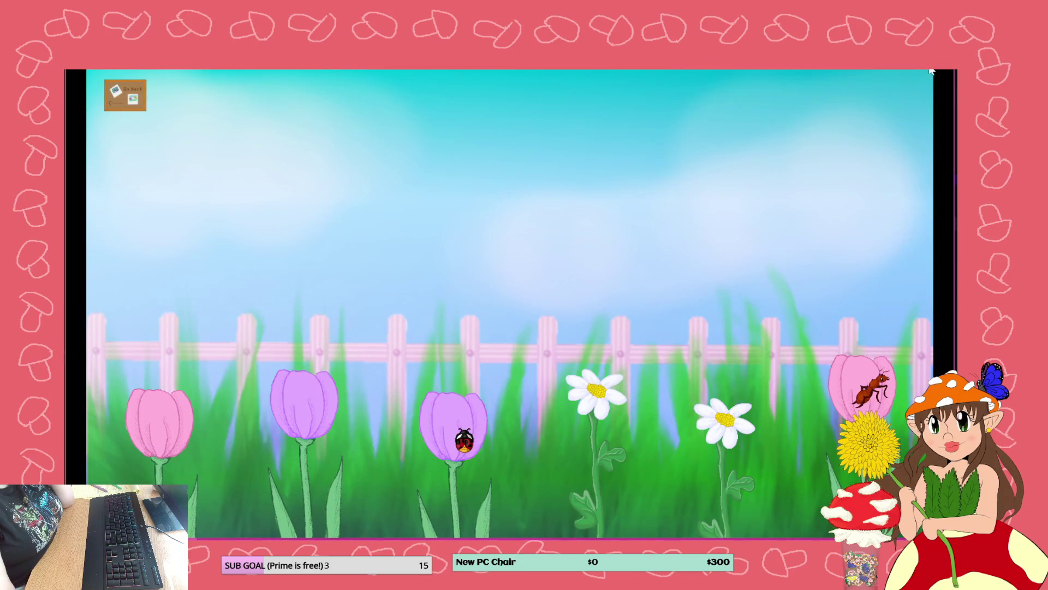
click(936, 71)
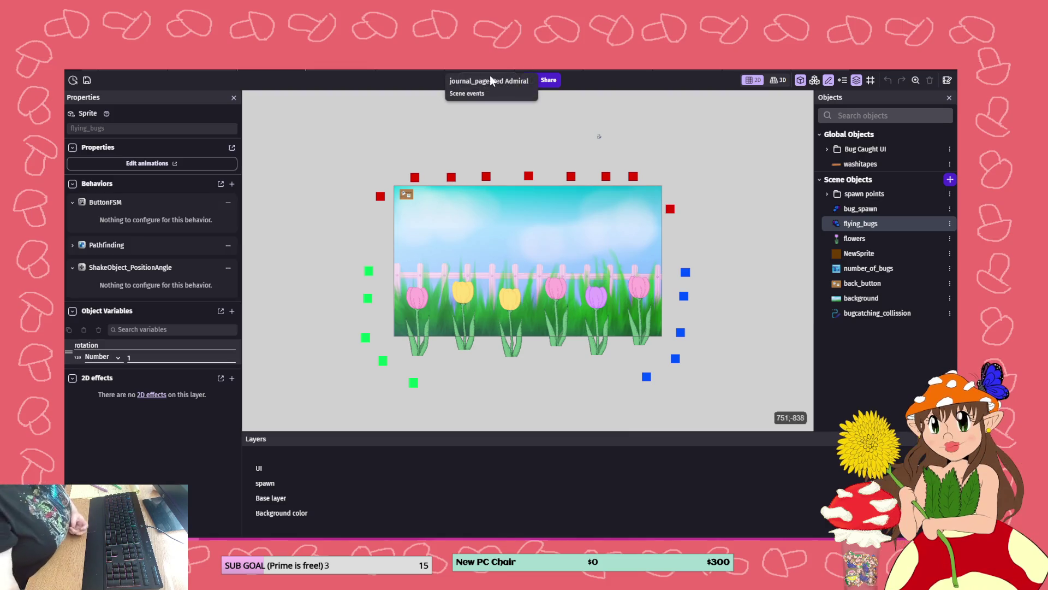
click(337, 71)
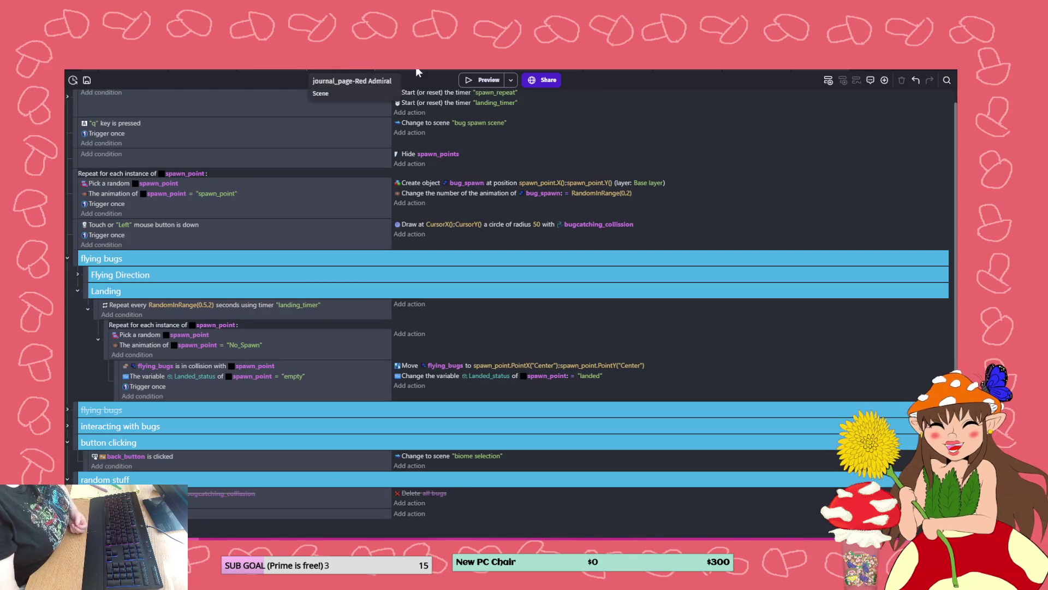
click(419, 69)
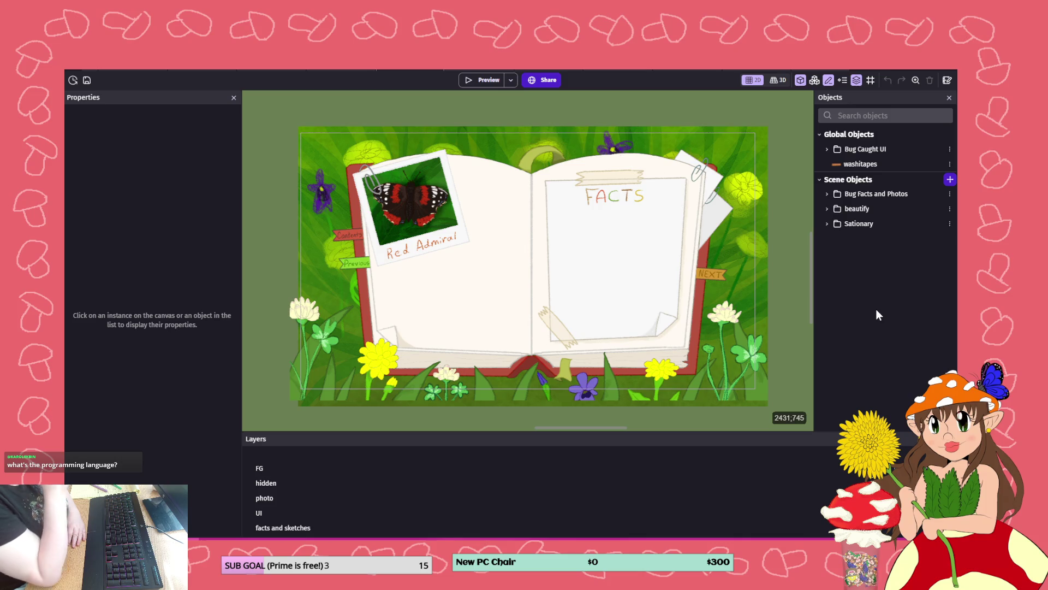
click(204, 70)
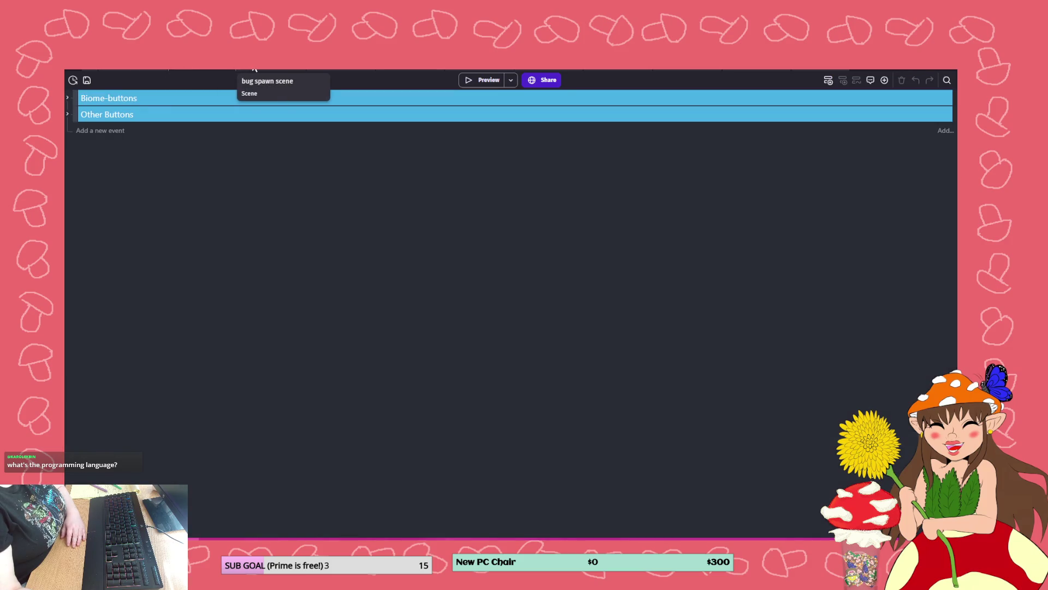
click(163, 67)
click(184, 69)
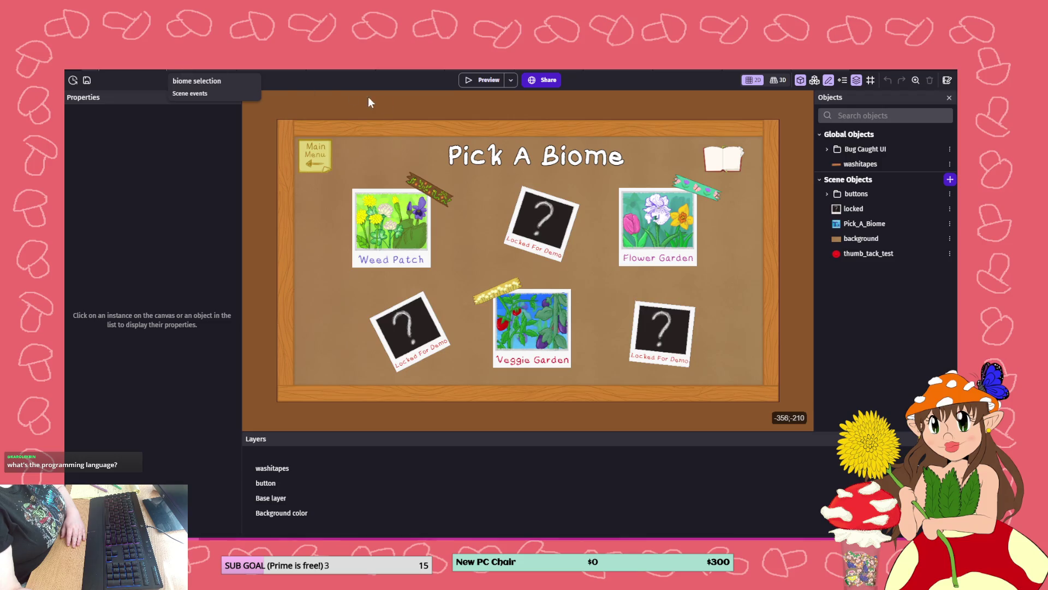
click(258, 70)
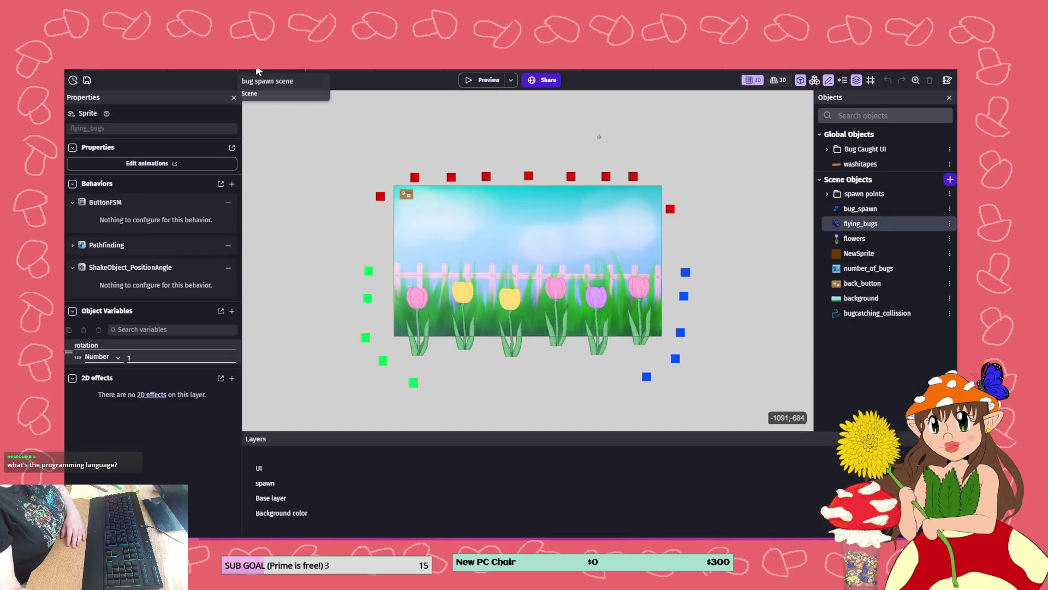
click(849, 212)
double_click(849, 211)
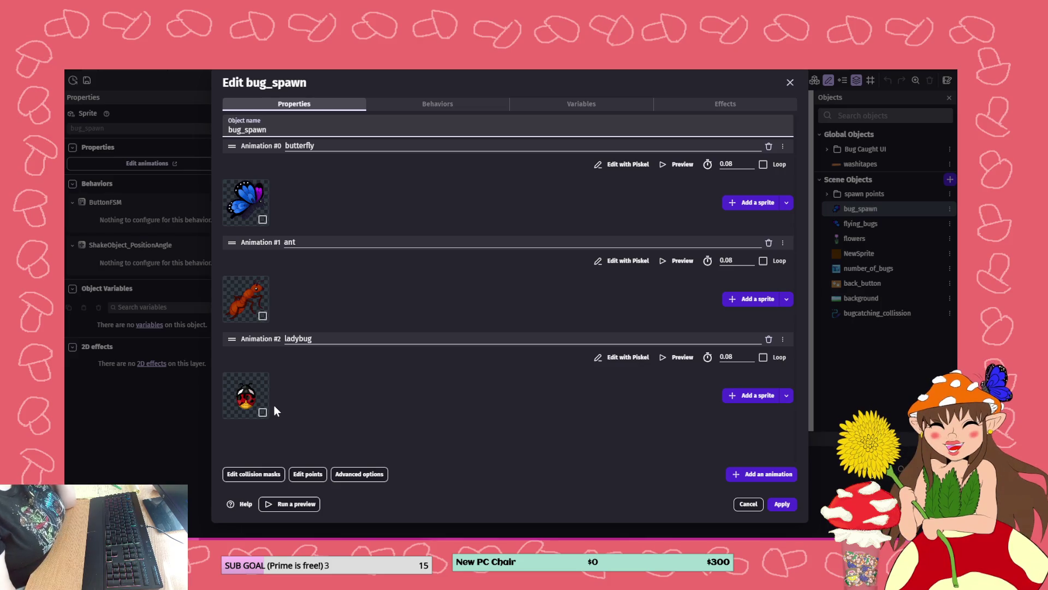
click(785, 504)
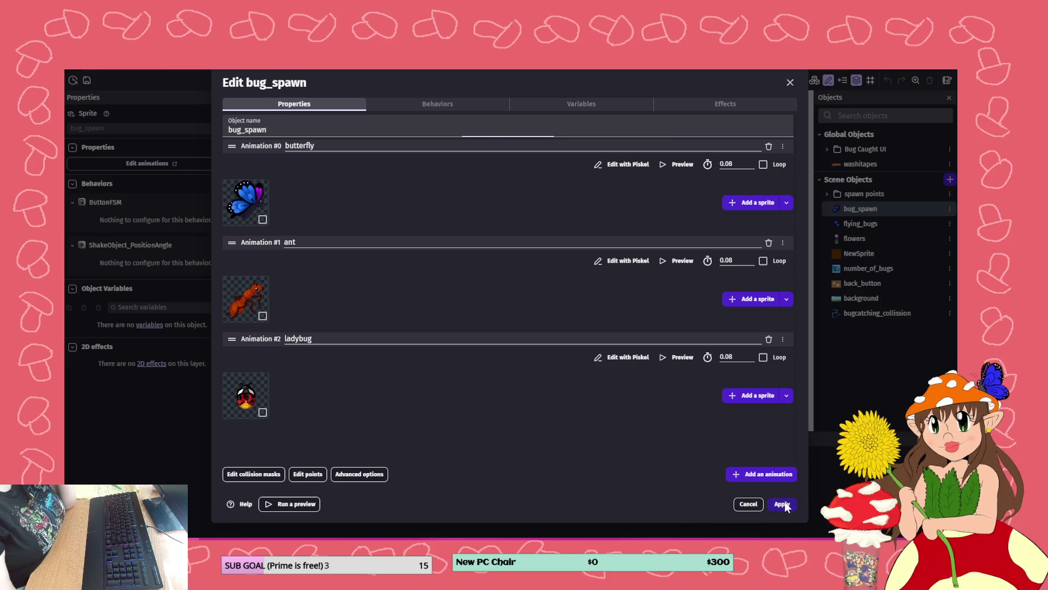
scroll(530, 299, up, 5)
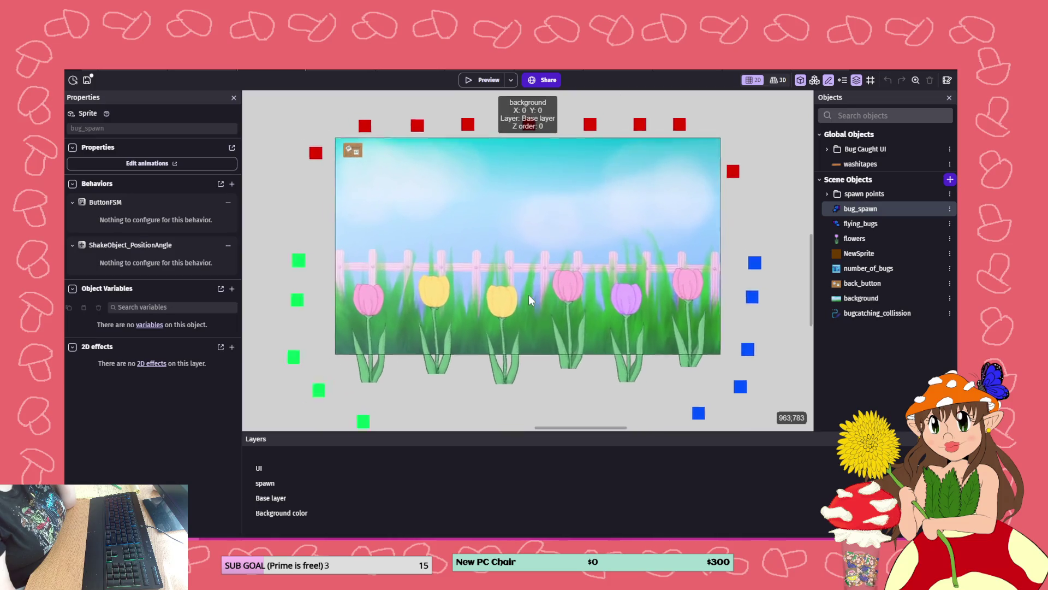
scroll(529, 299, up, 1)
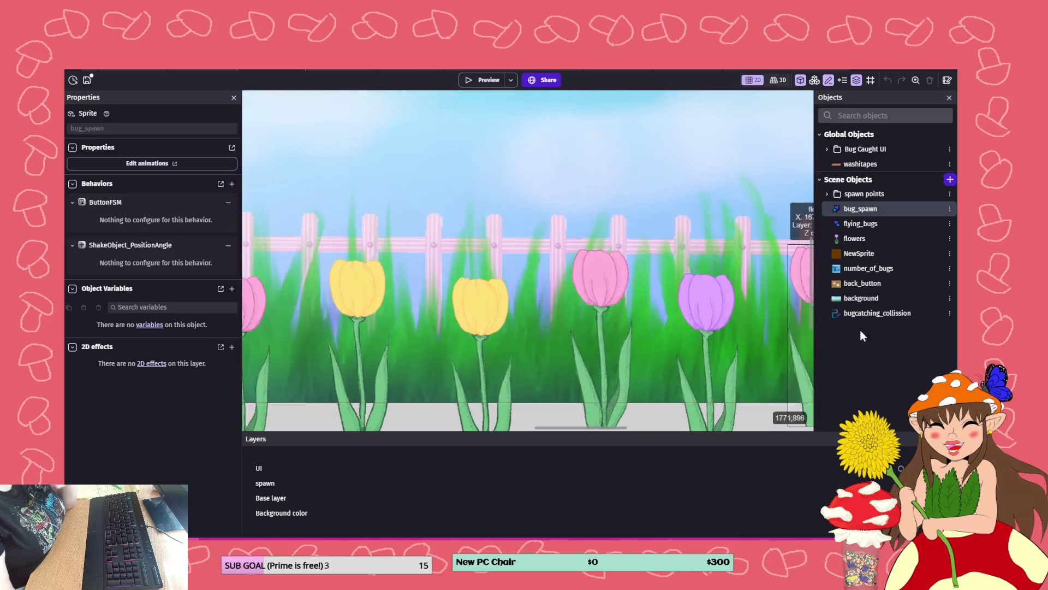
scroll(609, 271, down, 5)
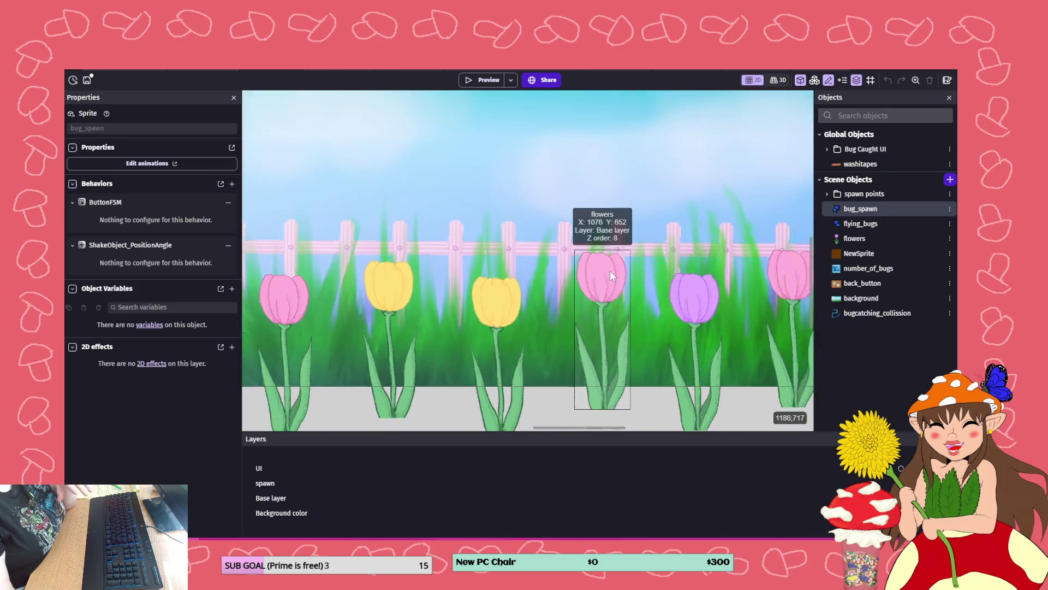